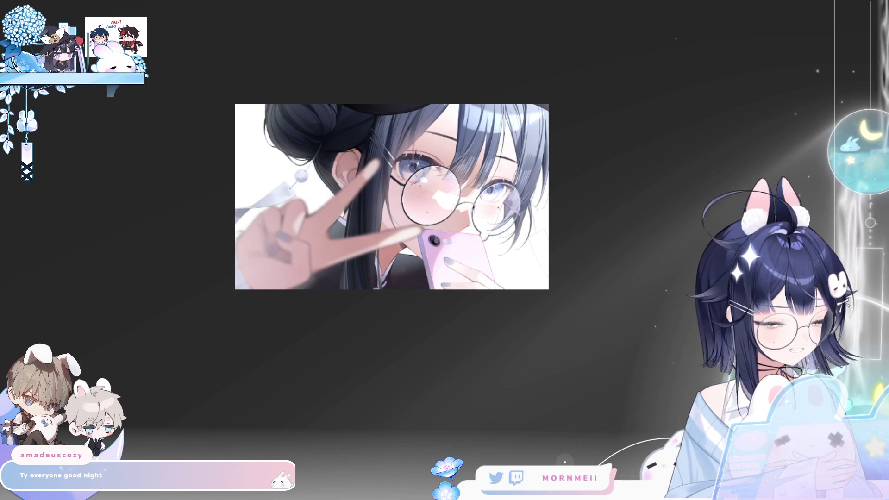
Step: Zoom in on the girl's face and glasses, mirroring the view repeatedly to check the drawing
click(441, 216)
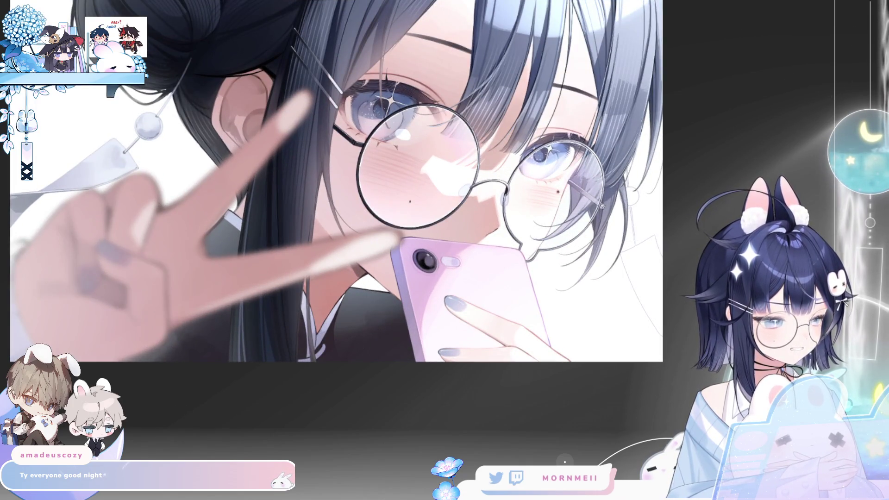
click(504, 150)
drag(515, 141, 454, 204)
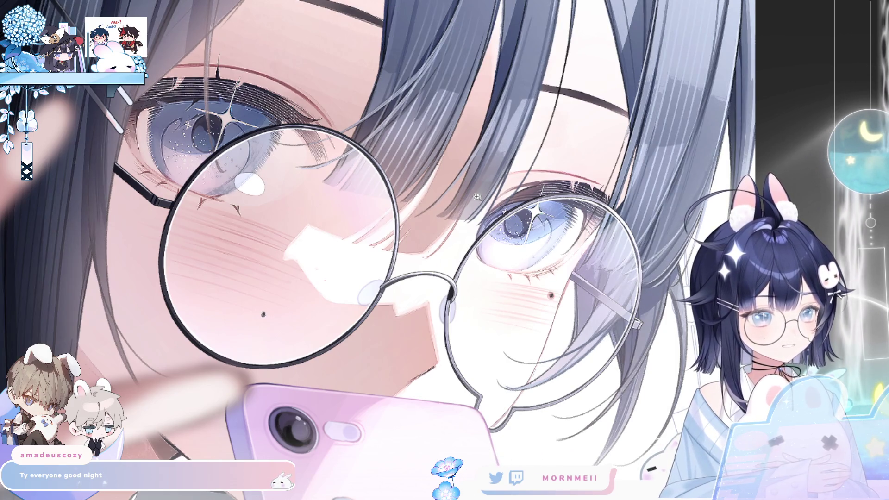
click(504, 182)
key(Right)
click(445, 240)
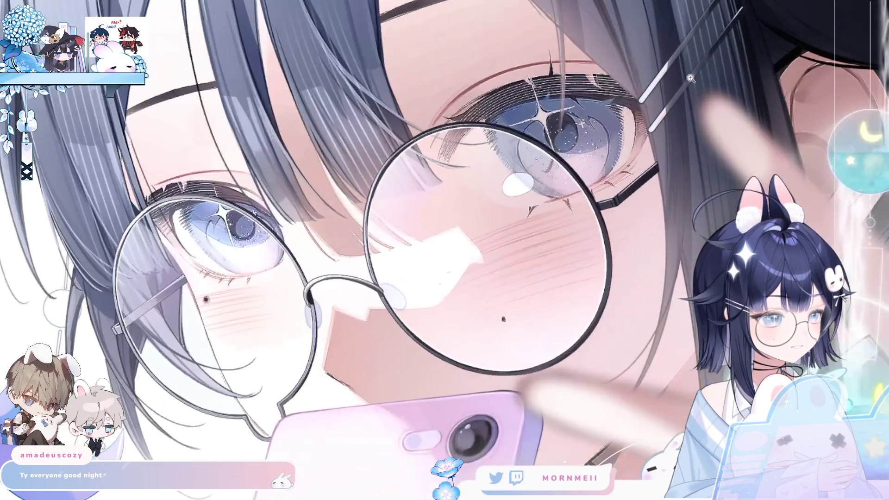
key(Left)
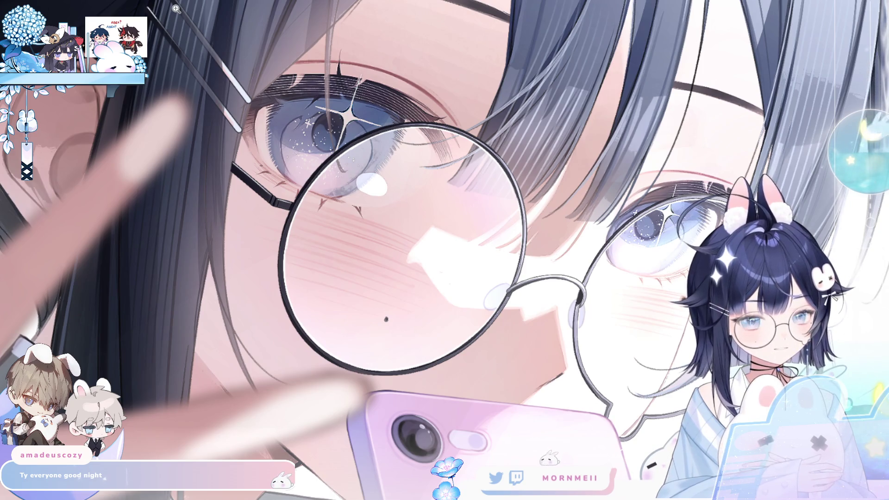
key(Right)
key(Left)
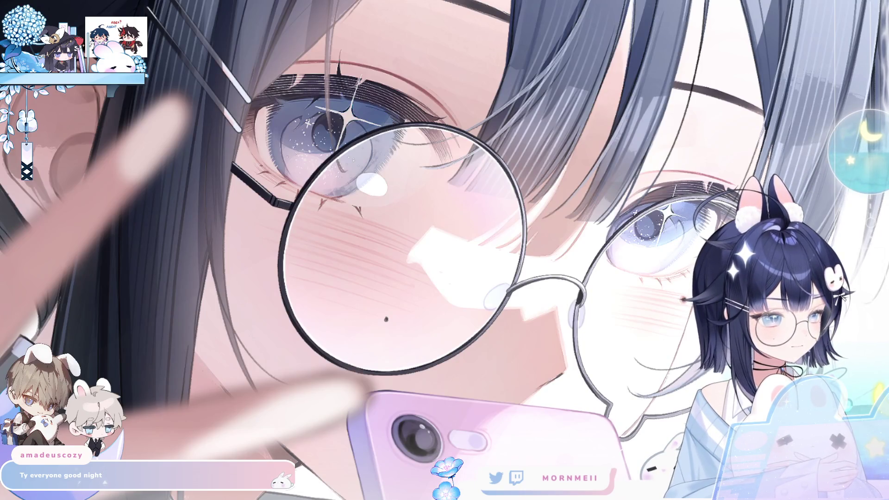
click(461, 455)
key(Right)
key(Left)
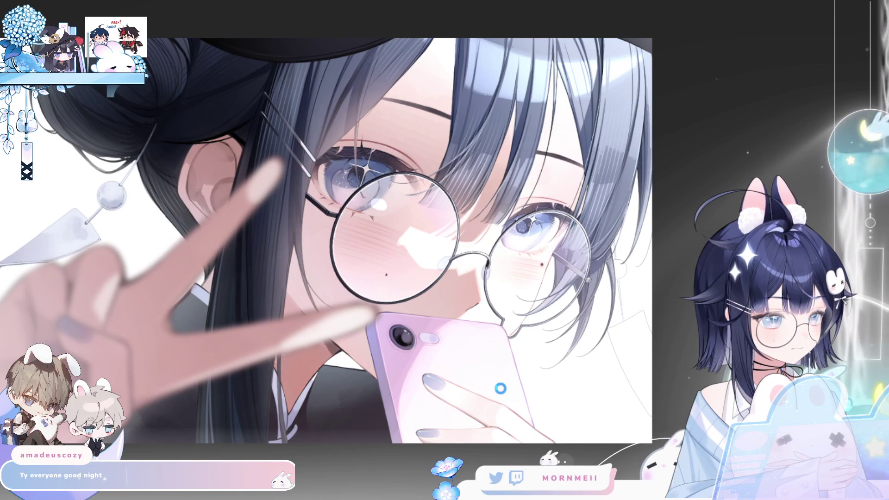
key(Right)
key(Left)
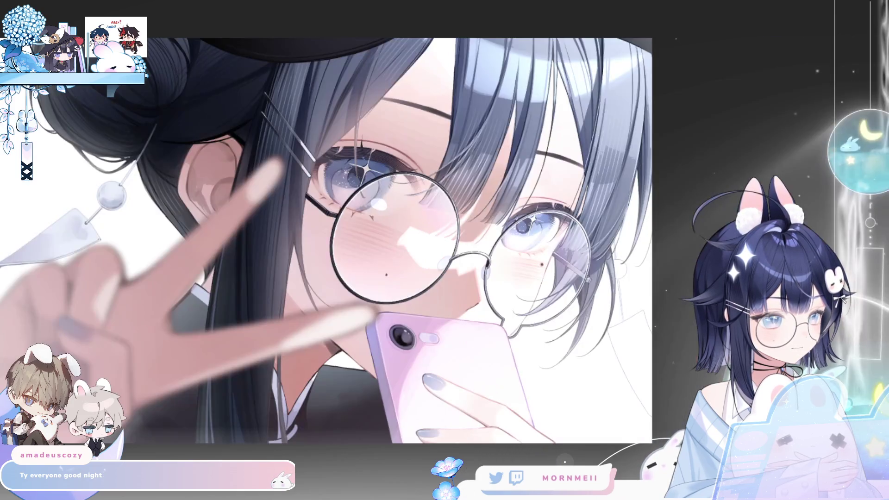
Step: Zoom out to the whole artwork, then frame the right edge beside the glasses
key(Right)
key(Left)
key(Right)
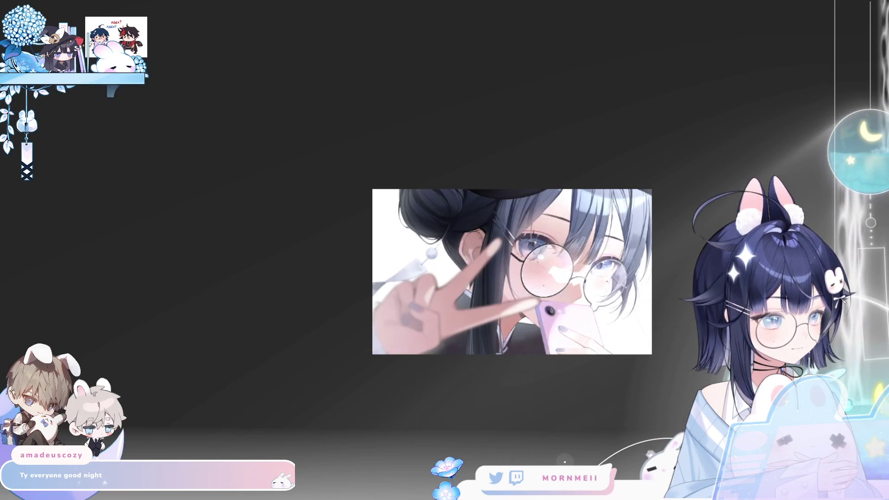
key(Left)
click(493, 399)
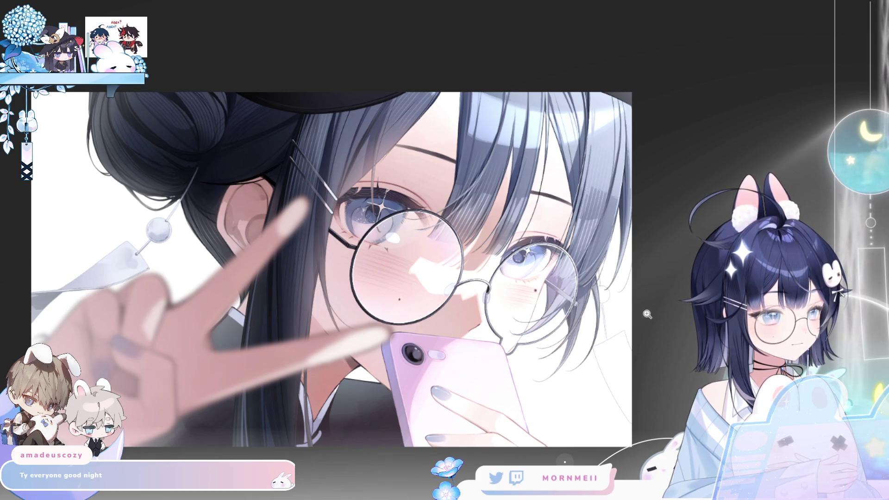
drag(638, 319, 254, 304)
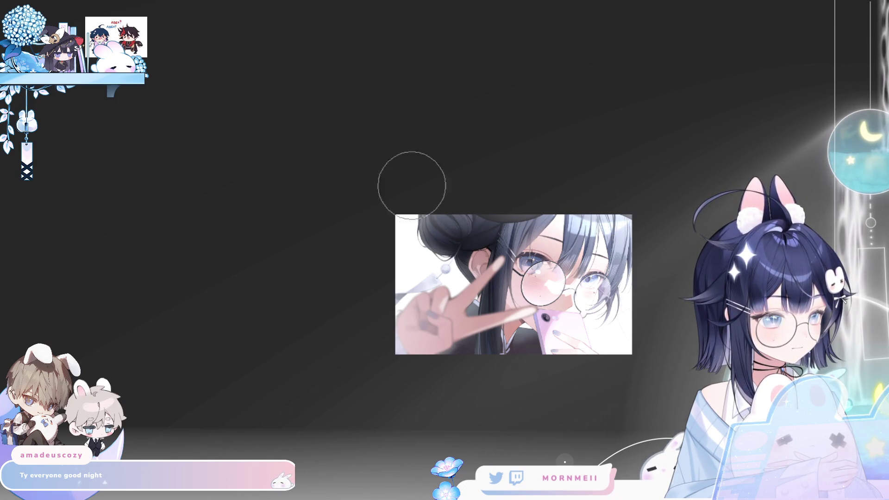
key(h)
key(h)
drag(633, 293, 723, 220)
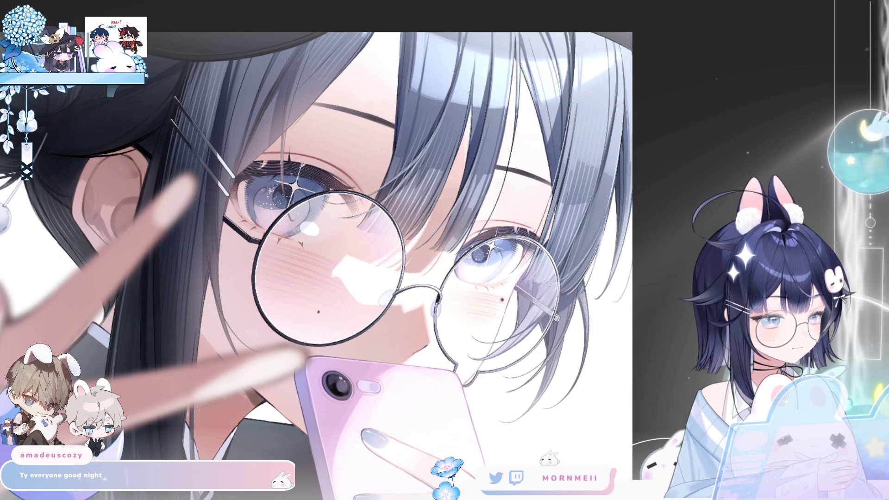
drag(569, 366, 716, 306)
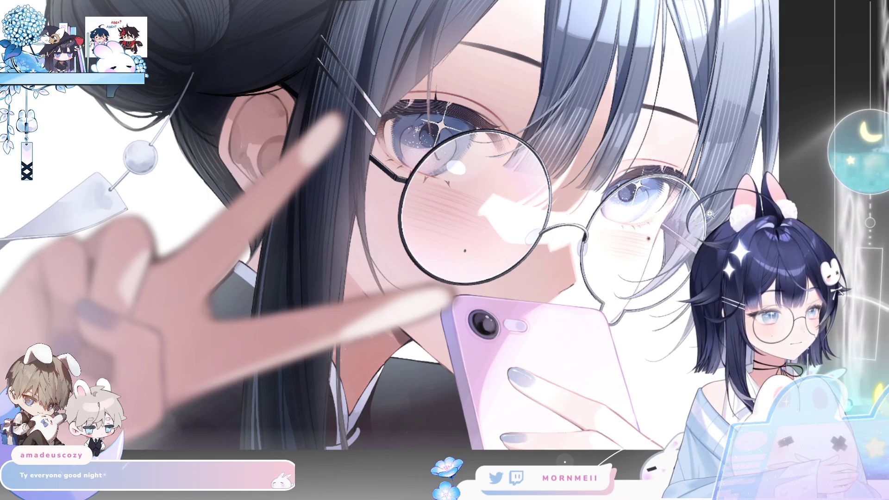
key(ctrl+0)
key(m)
scroll(635, 355, up, 3)
scroll(635, 356, down, 2)
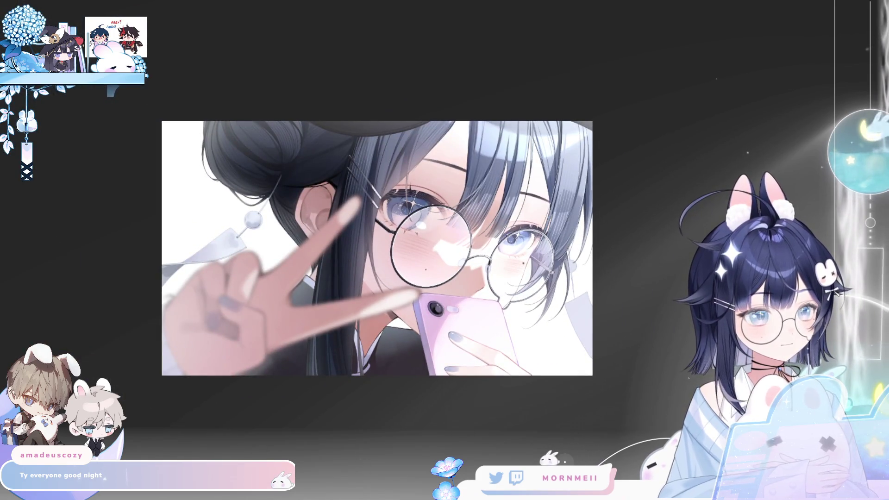
Step: Transform the right-edge strip, stretching it down-left and nudging it slightly left, and commit
key(ctrl+t)
drag(563, 359, 550, 376)
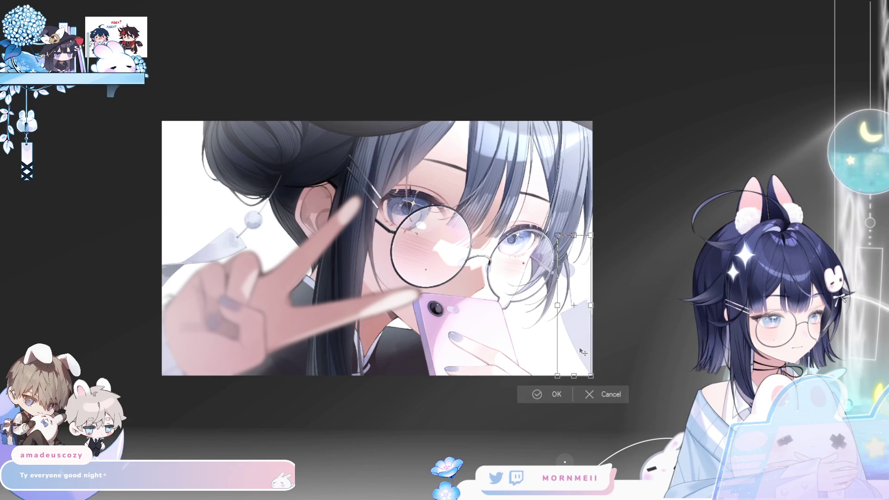
drag(582, 350, 573, 352)
key(Return)
key(h)
key(h)
click(598, 325)
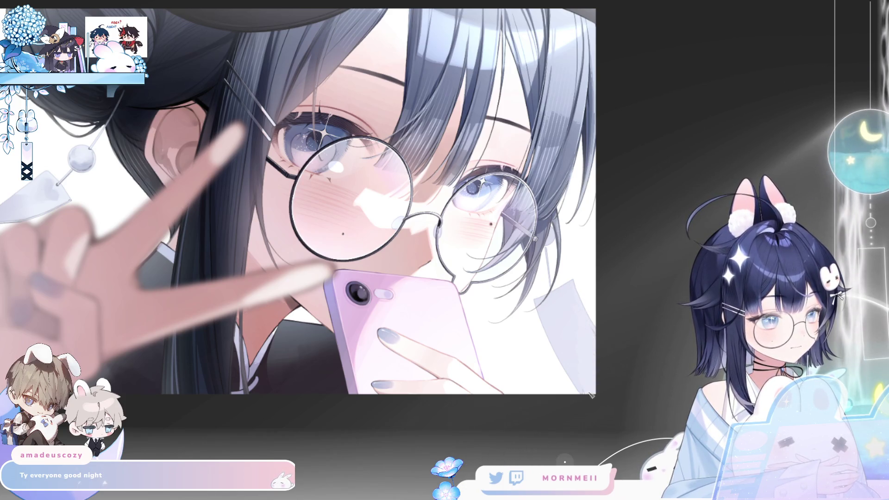
Step: Zoom in on the pink phone, shrink the brush, and draw a long straight grey line across it
key(ctrl+0)
key(h)
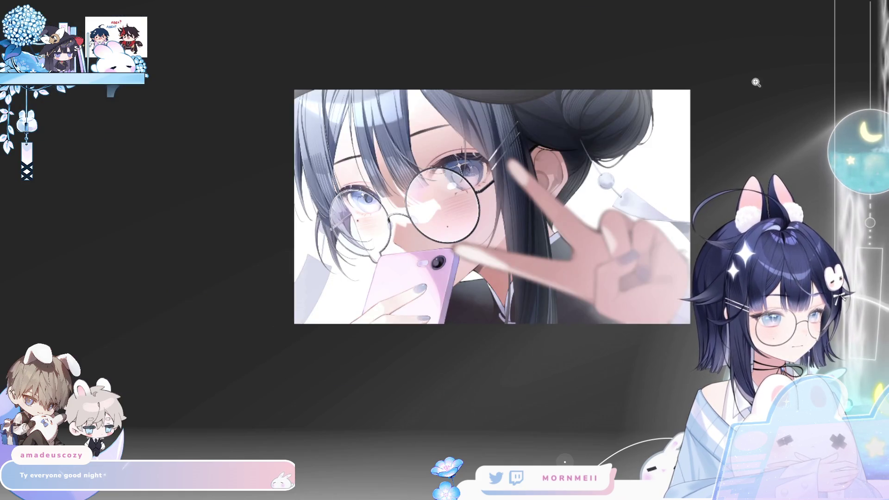
key(h)
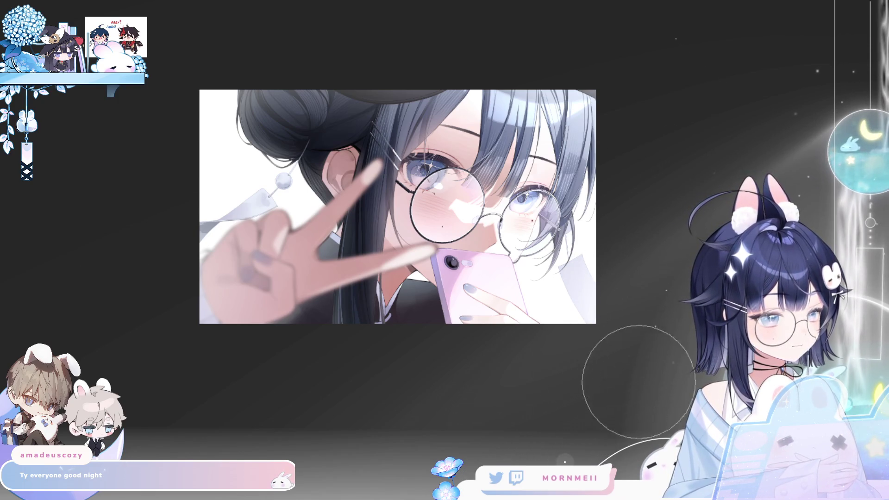
key(h)
key(h)
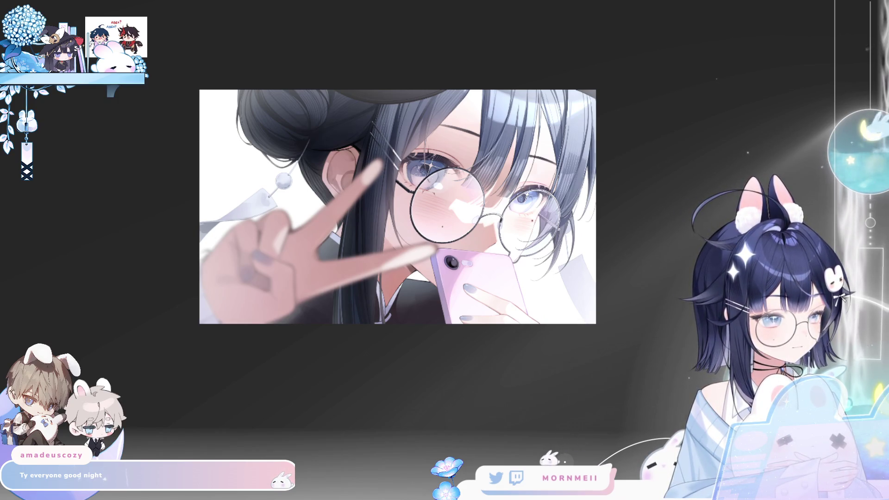
click(548, 267)
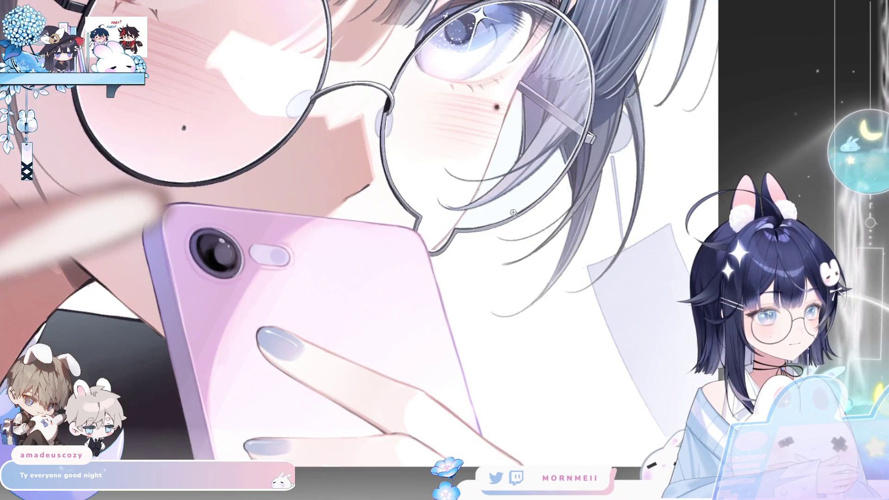
key(h)
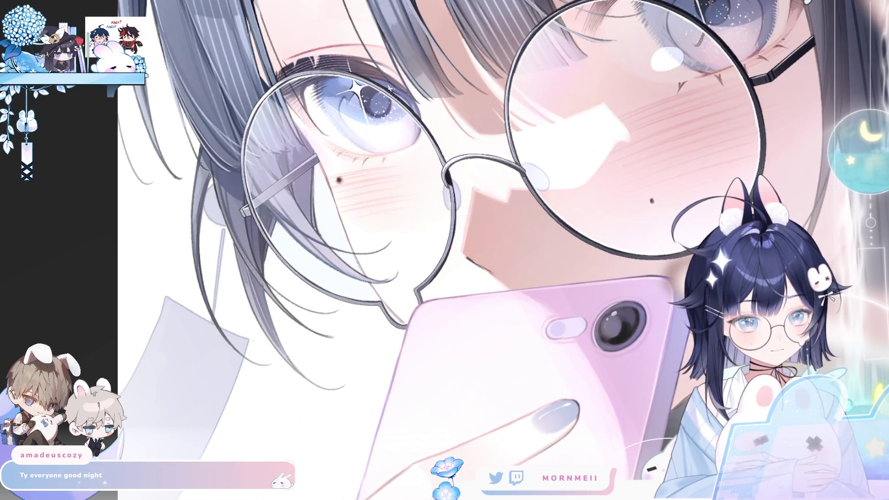
drag(362, 377, 355, 381)
drag(388, 302, 319, 498)
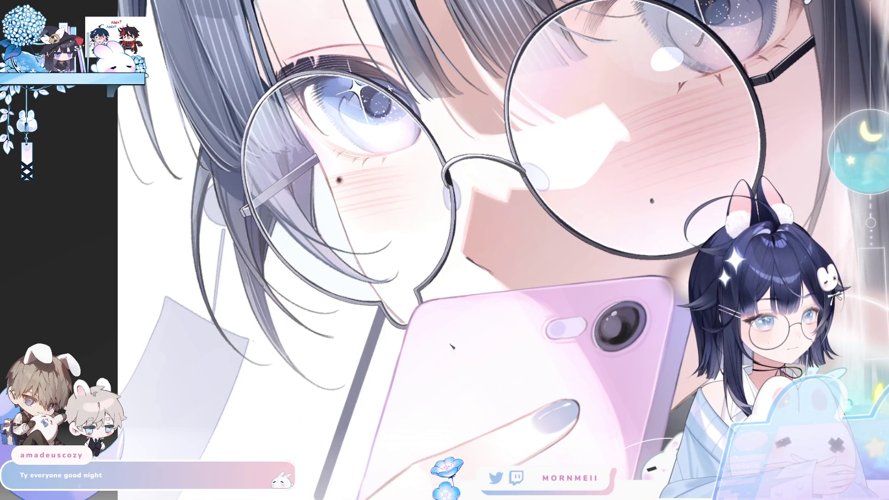
scroll(664, 258, down, 4)
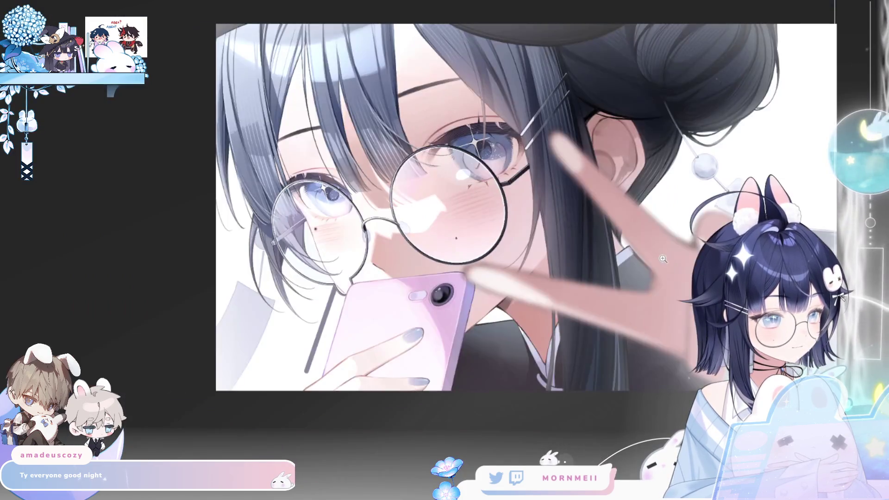
Step: Rotate the grey line slightly with a Ctrl+T transform and confirm its new angle
key(h)
scroll(772, 358, up, 2)
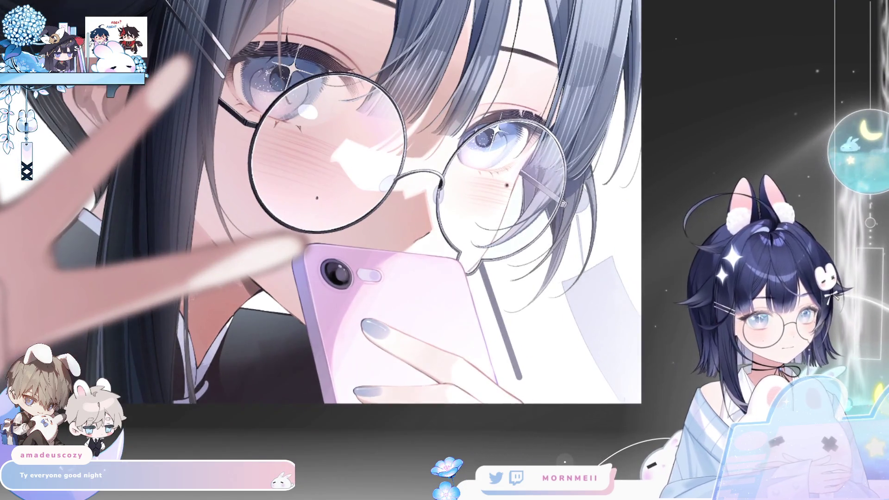
key(ctrl+t)
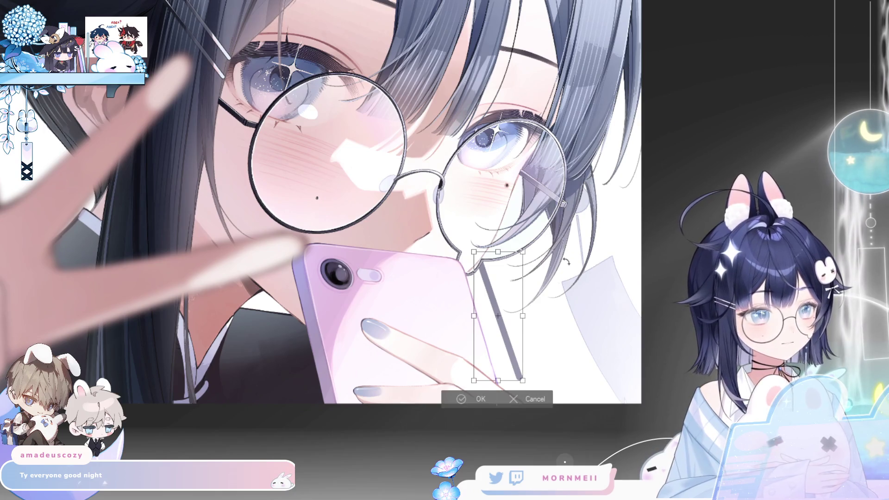
mouse_move(537, 278)
mouse_down()
mouse_move(519, 321)
mouse_move(514, 315)
mouse_up()
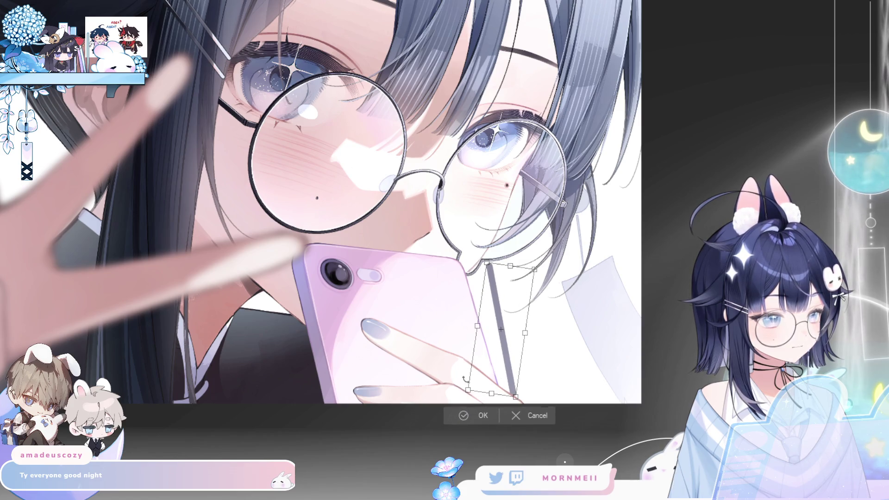
click(458, 413)
key(h)
key(h)
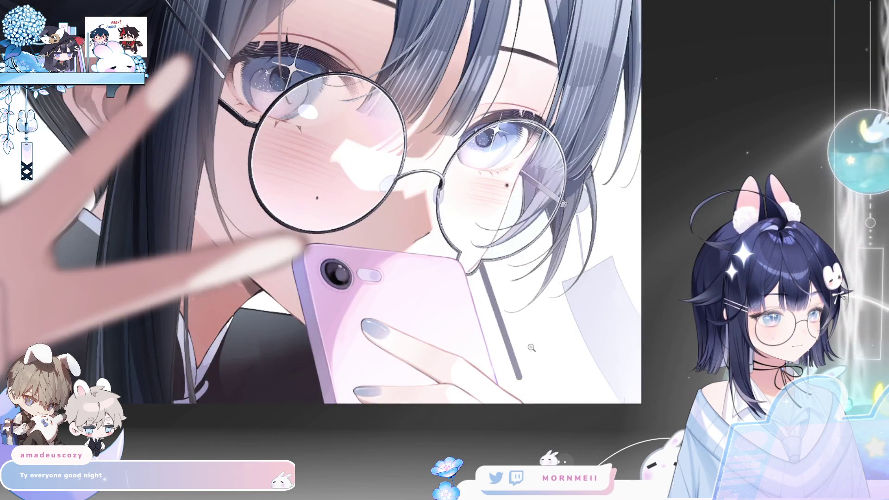
scroll(576, 292, down, 1)
Step: Stroke a dark line from the glasses down past the phone and mirror-check it
scroll(561, 289, up, 2)
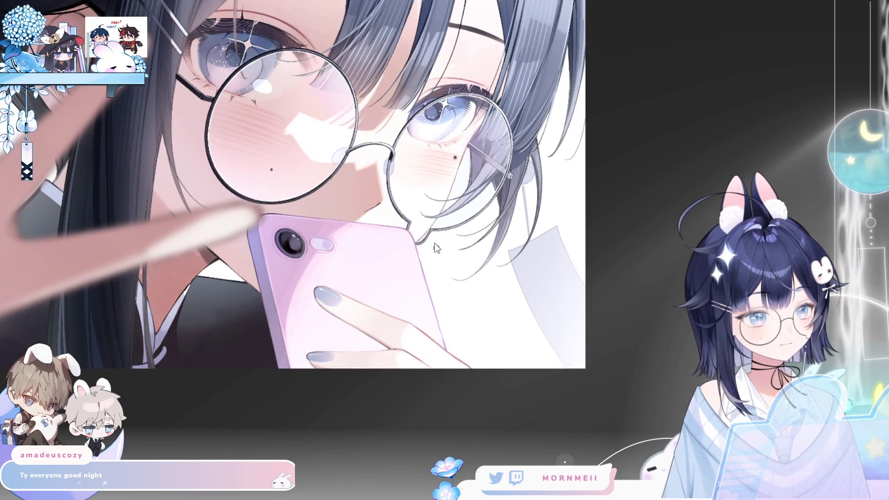
drag(435, 245, 465, 370)
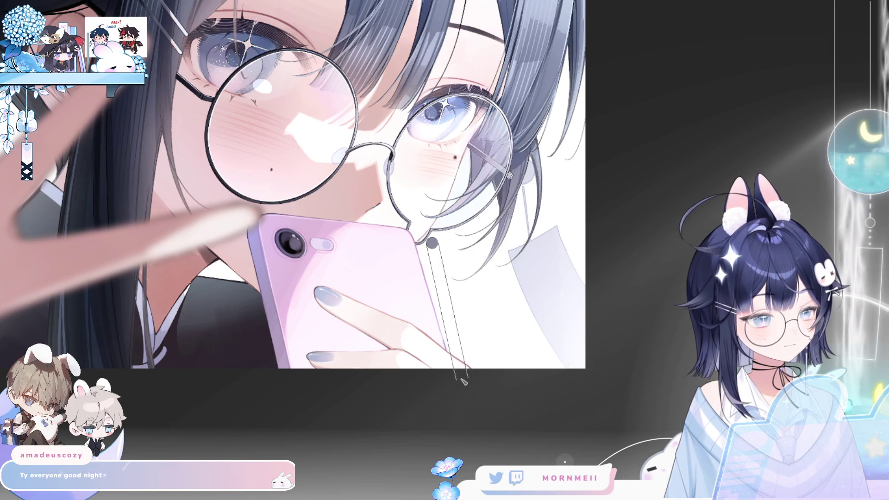
key(h)
key(h)
scroll(420, 229, up, 3)
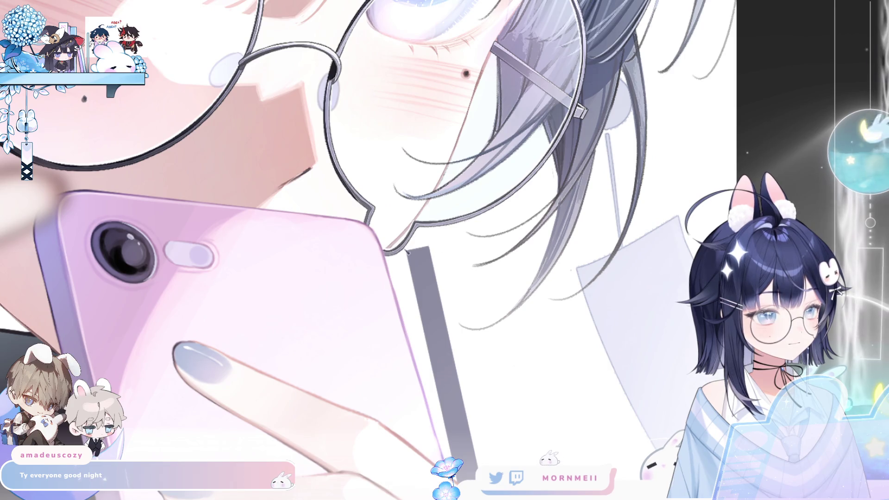
key(h)
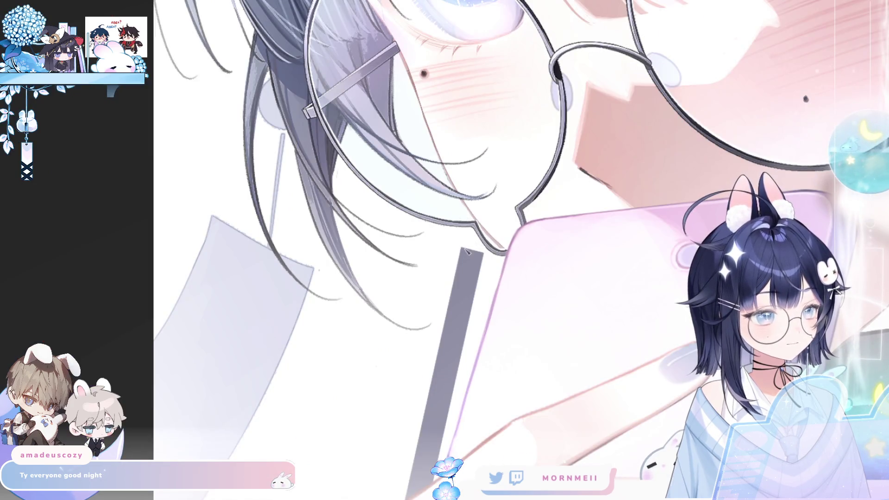
scroll(299, 439, down, 2)
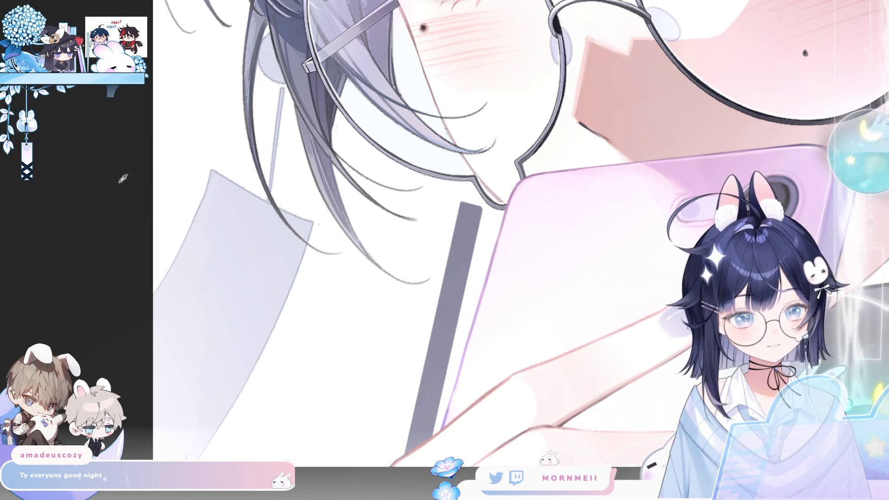
Step: Add a short thin line above the grey strap
drag(474, 185, 473, 205)
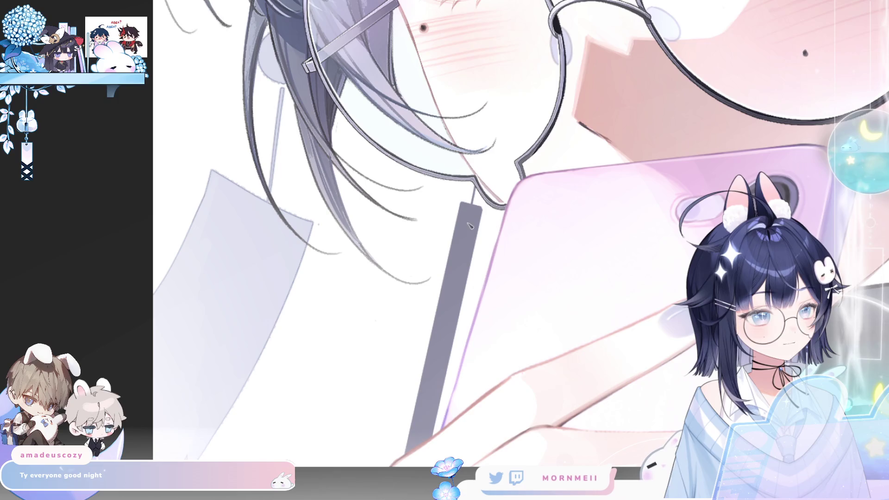
scroll(502, 157, down, 5)
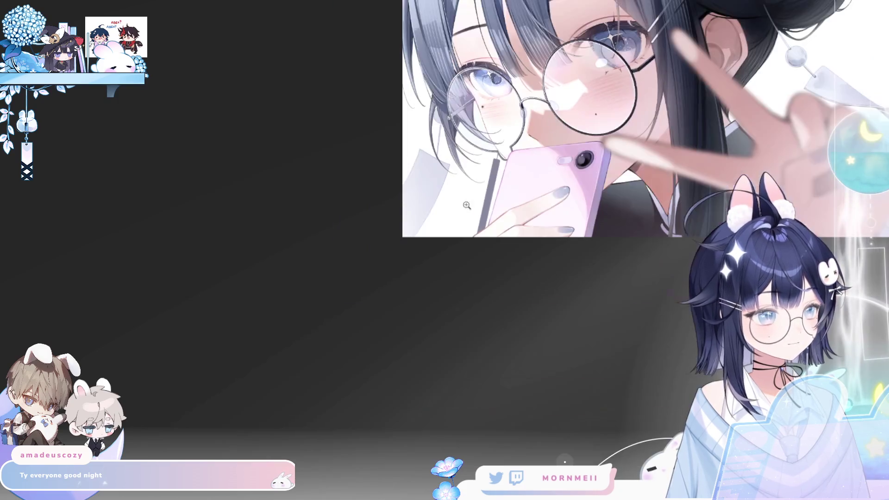
scroll(578, 239, down, 3)
key(h)
key(h)
scroll(412, 282, up, 3)
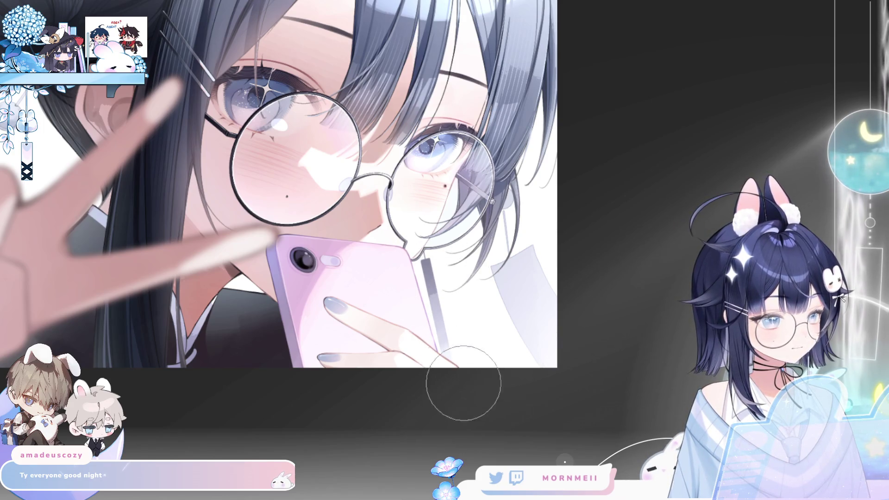
Step: Darken and texture the grey strip beside the phone, then zoom out to check proportions
key(h)
drag(461, 255, 459, 296)
key(h)
key(ctrl+minus)
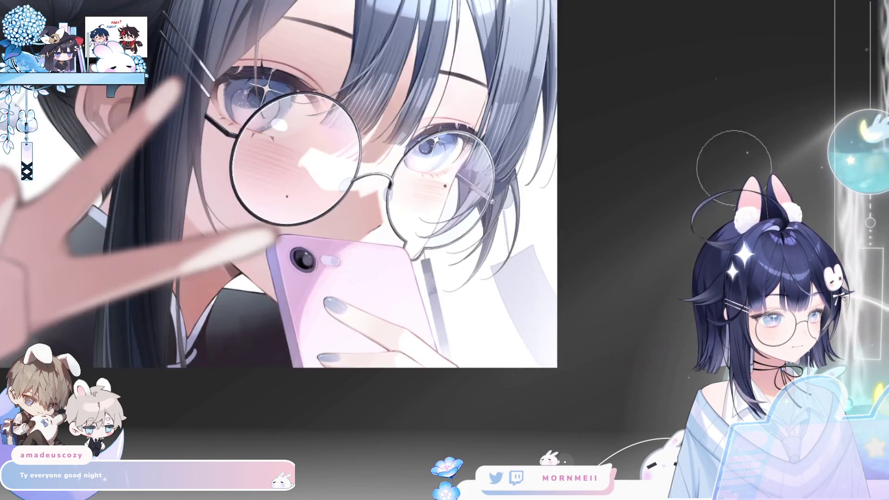
key(ctrl+minus)
key(h)
key(h)
Step: Zoom in on the phone and glasses and mirror the view to review the strap
click(546, 294)
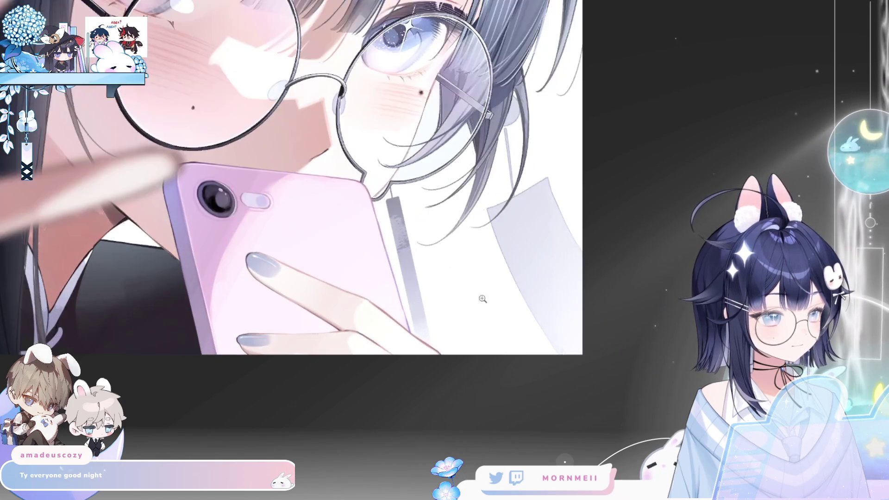
click(401, 215)
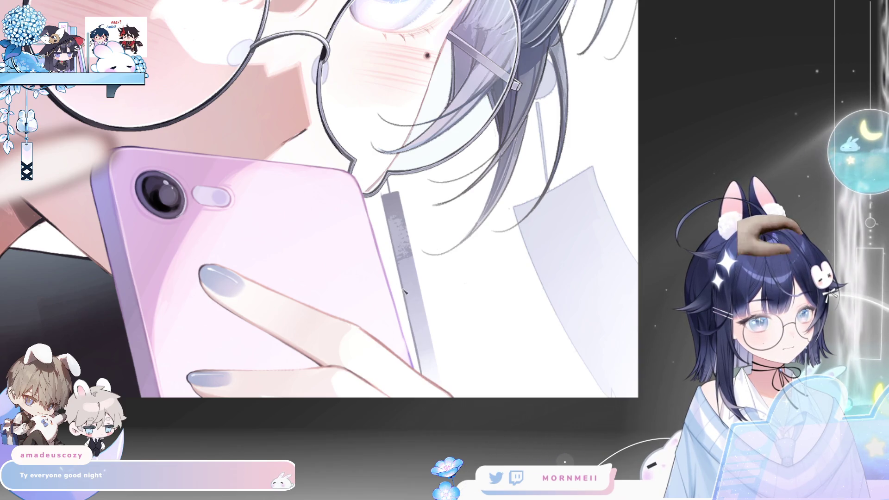
drag(455, 273, 356, 430)
key(h)
key(h)
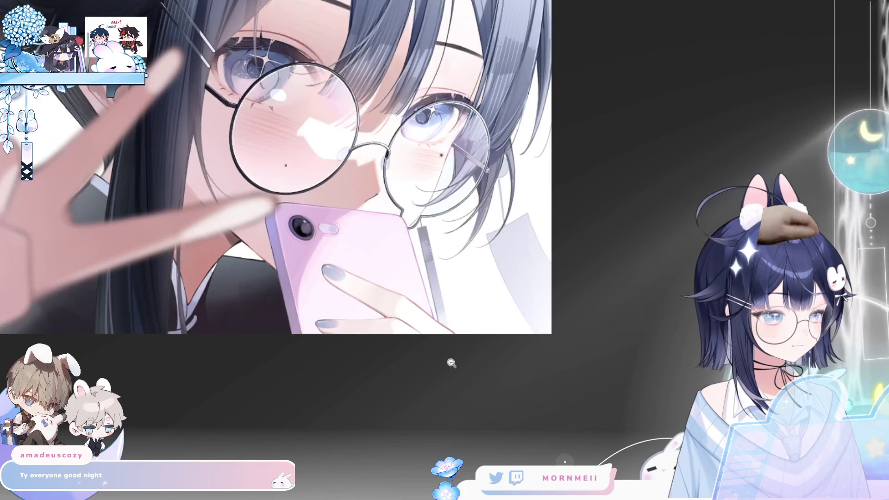
drag(441, 367, 420, 336)
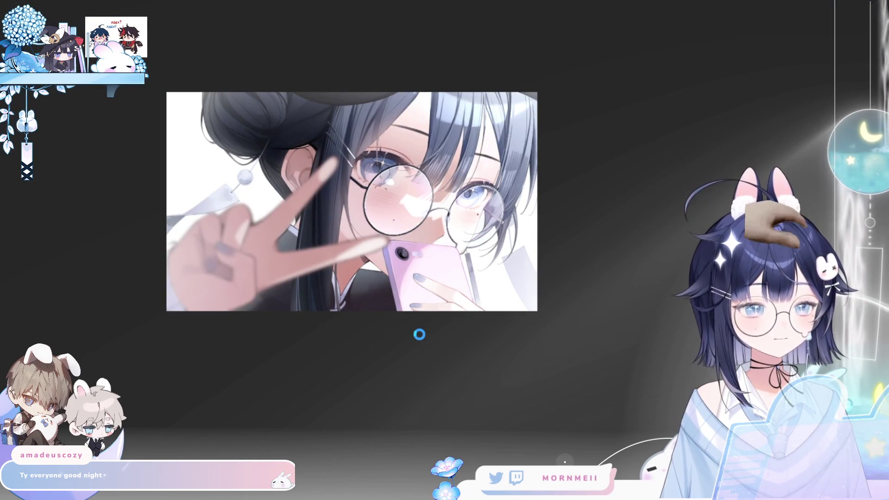
mouse_move(274, 291)
mouse_down()
mouse_move(363, 334)
mouse_move(415, 334)
mouse_up()
key(h)
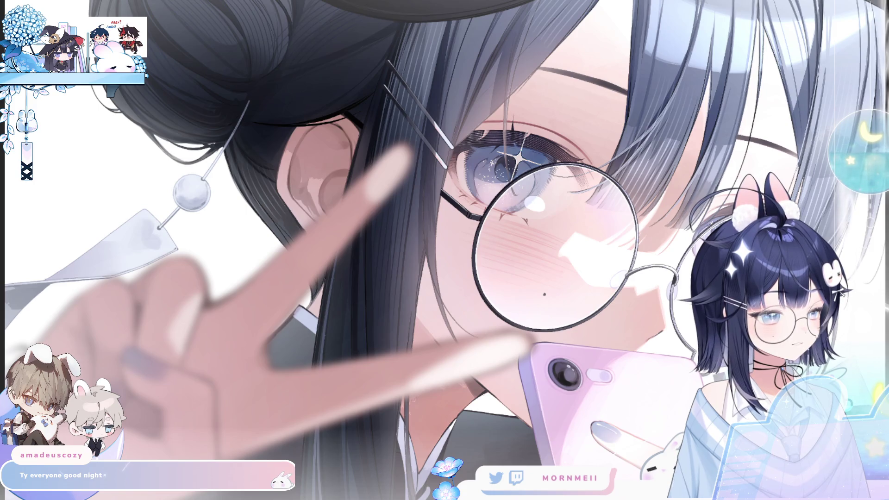
scroll(427, 202, up, 2)
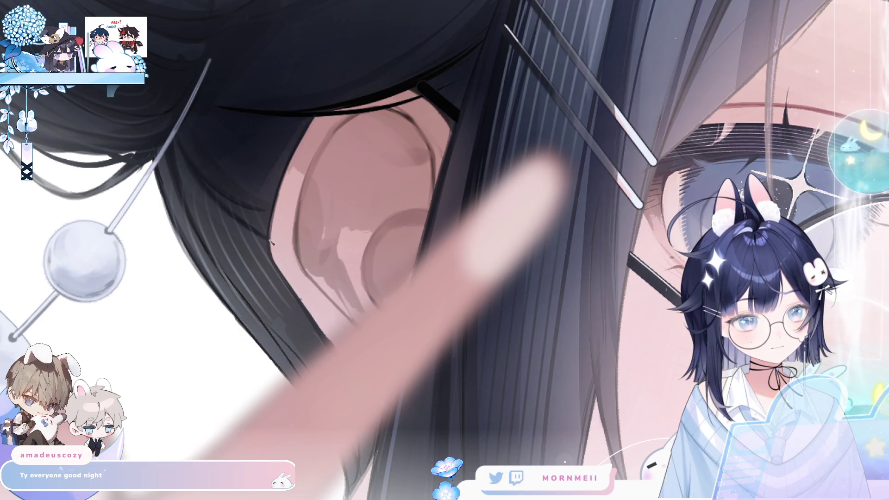
scroll(360, 193, down, 2)
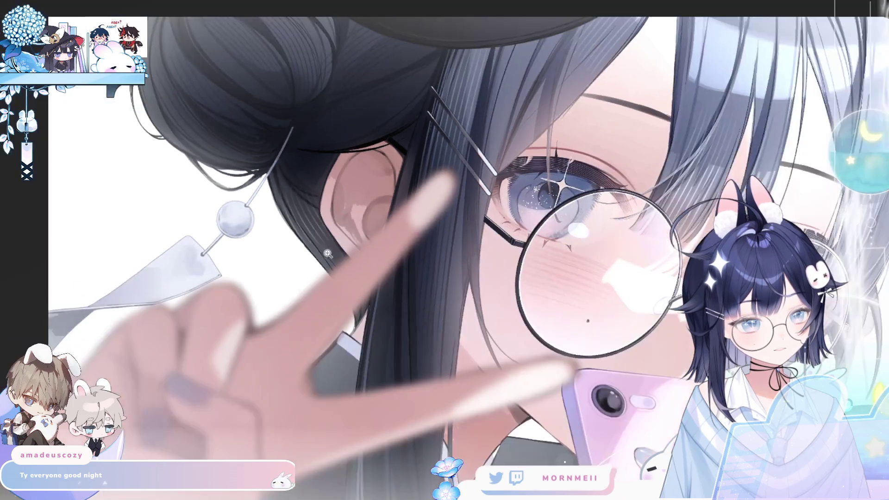
scroll(519, 269, up, 2)
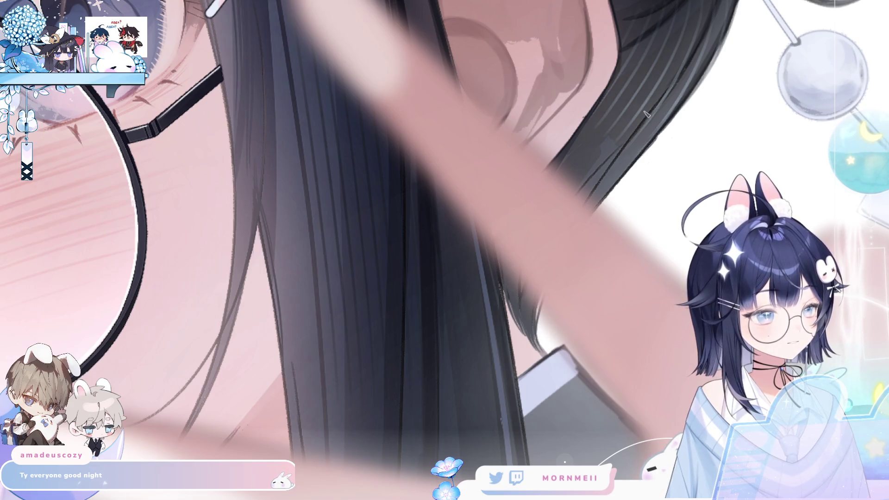
key(h)
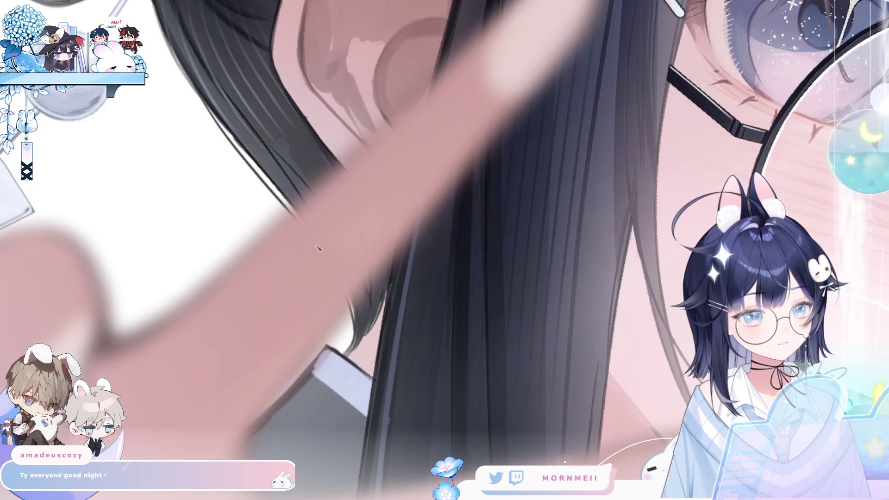
scroll(242, 212, up, 3)
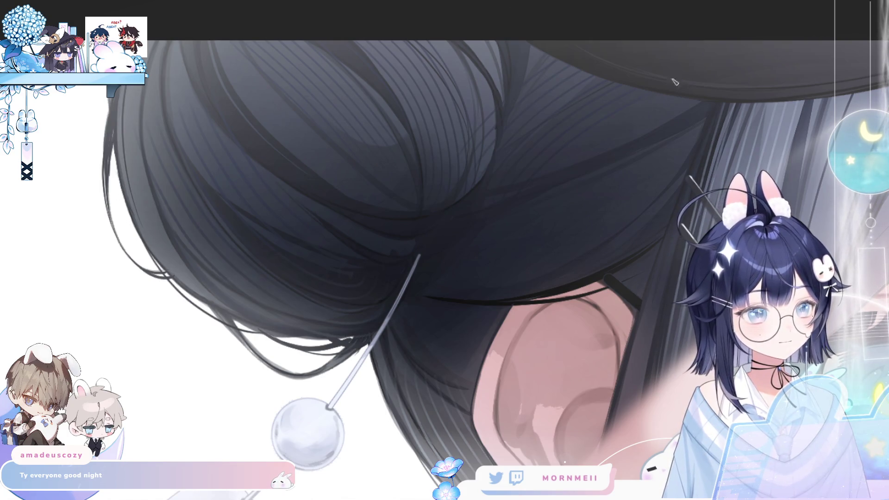
click(491, 248)
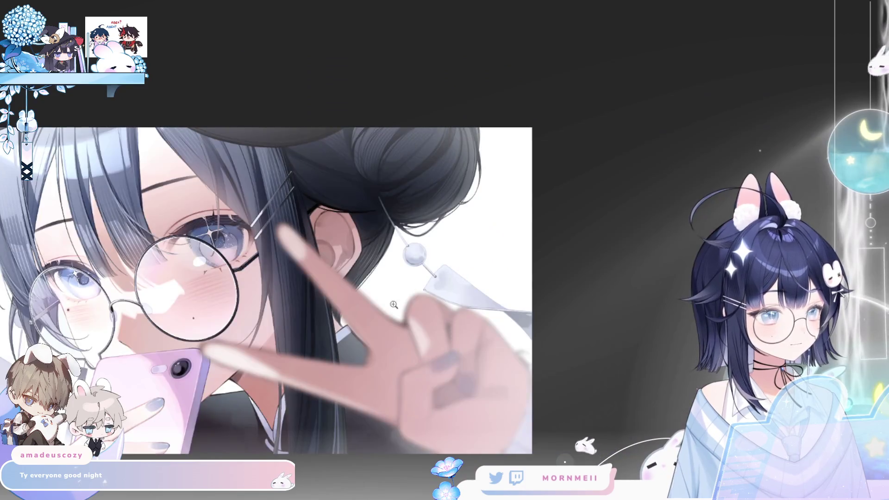
click(570, 274)
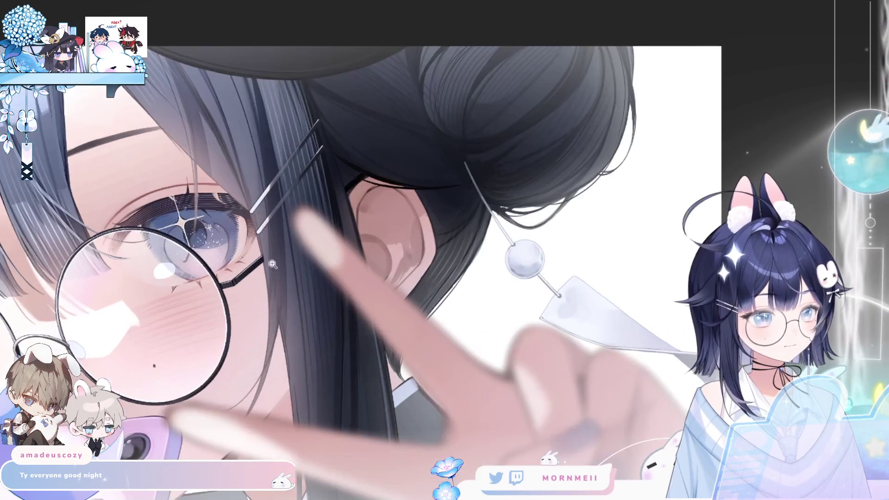
click(563, 188)
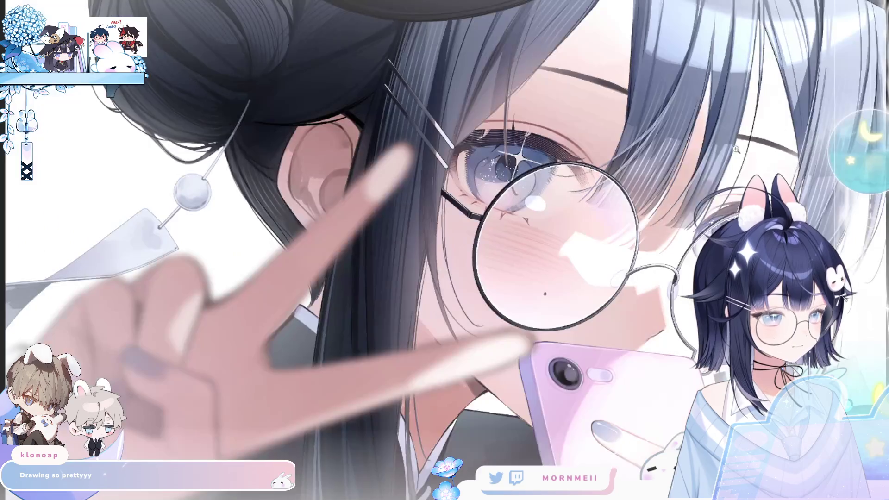
key(ctrl+0)
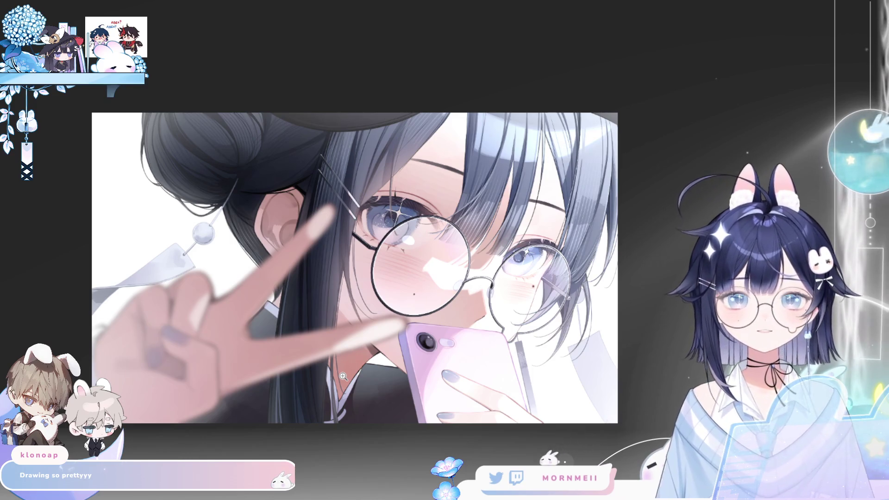
key(h)
key(h)
scroll(518, 343, down, 3)
drag(528, 436, 466, 365)
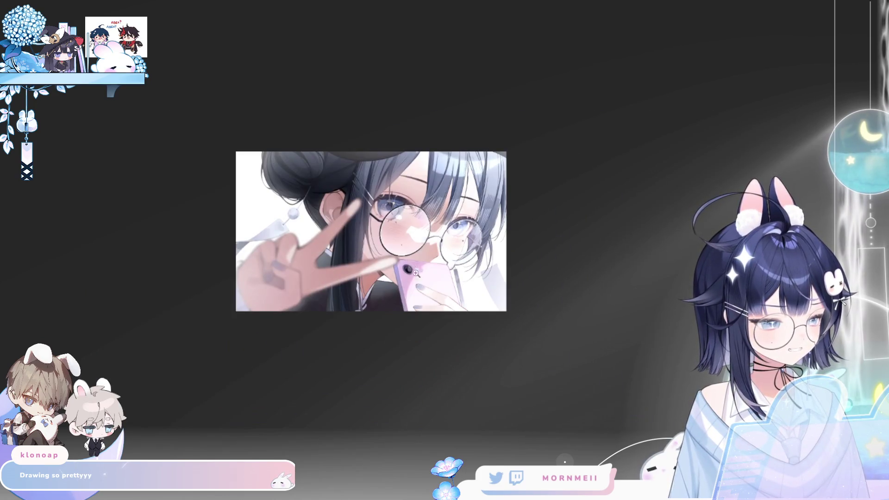
scroll(394, 262, up, 2)
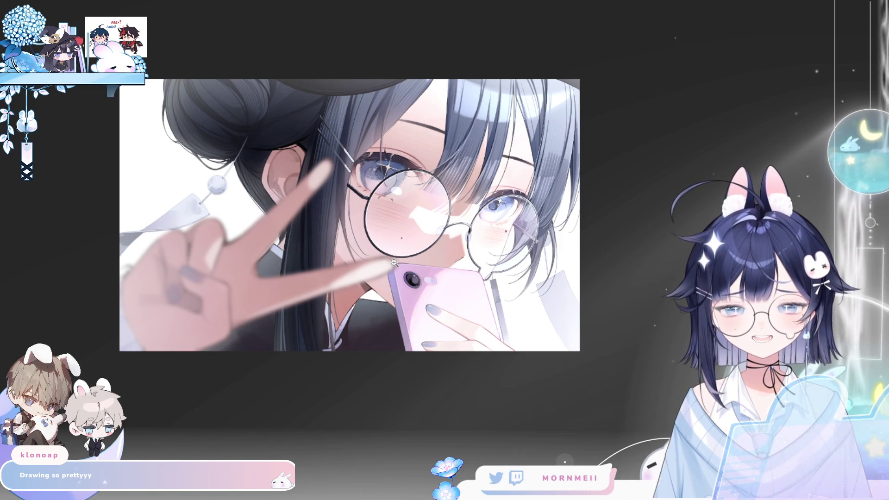
key(h)
key(h)
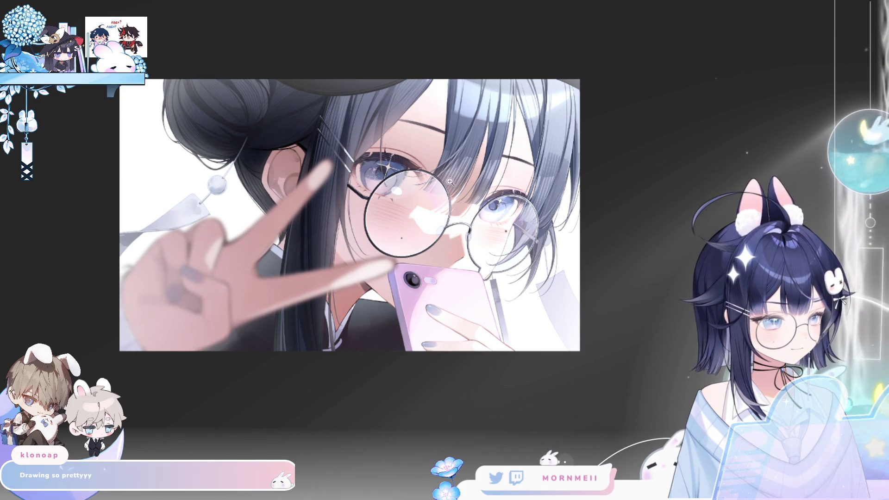
click(550, 132)
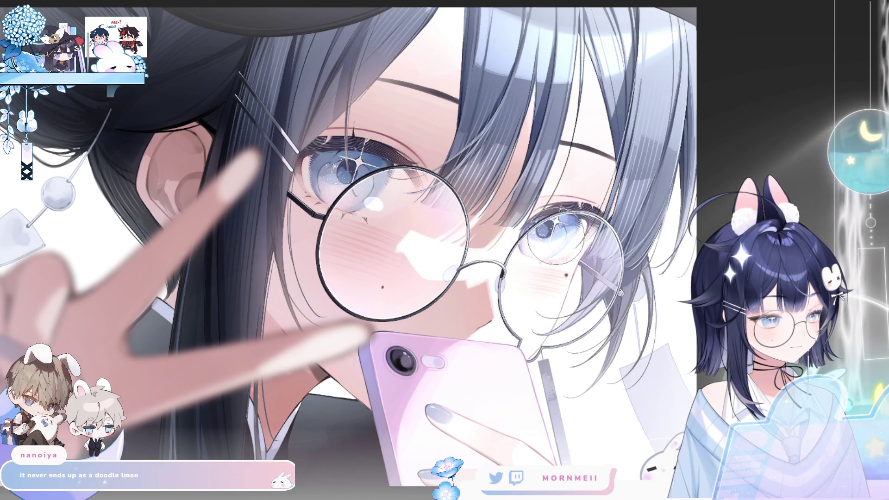
scroll(408, 158, down, 3)
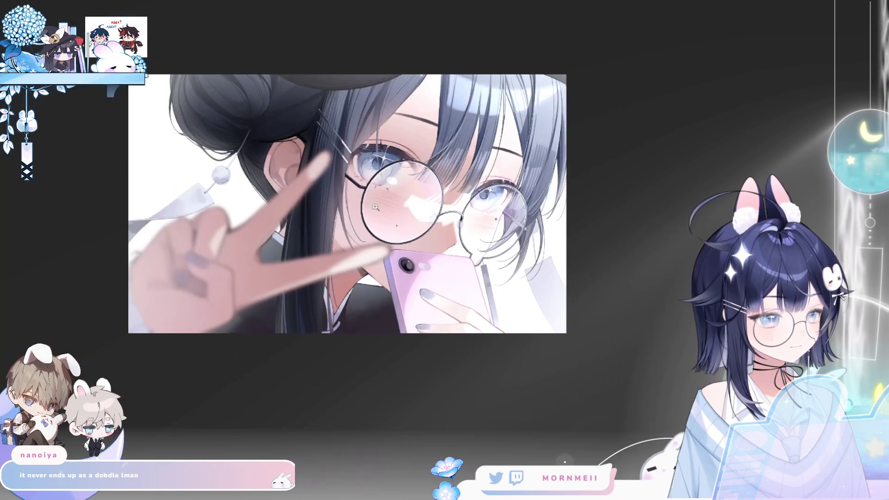
key(m)
key(m)
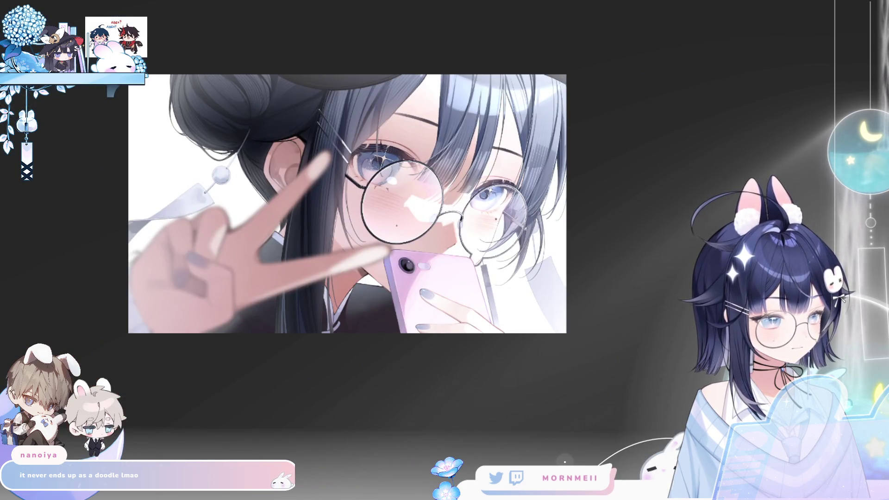
key(m)
key(m)
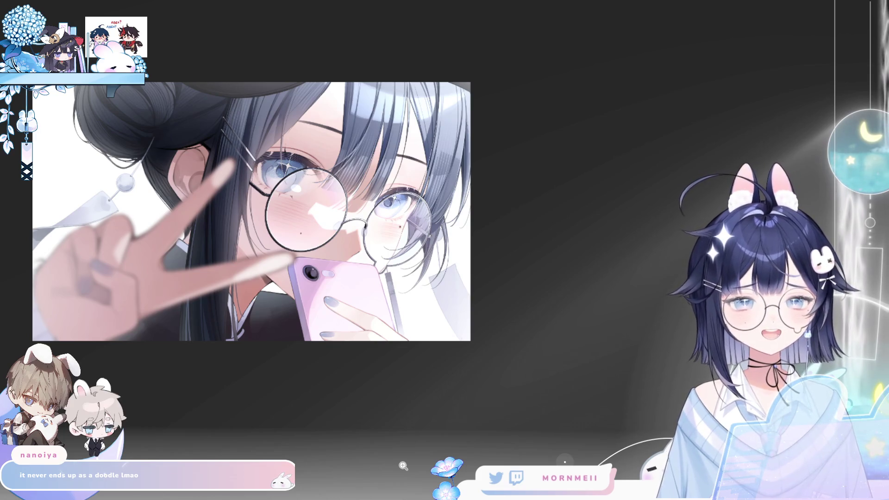
key(ctrl+plus)
key(m)
key(m)
drag(335, 237, 180, 253)
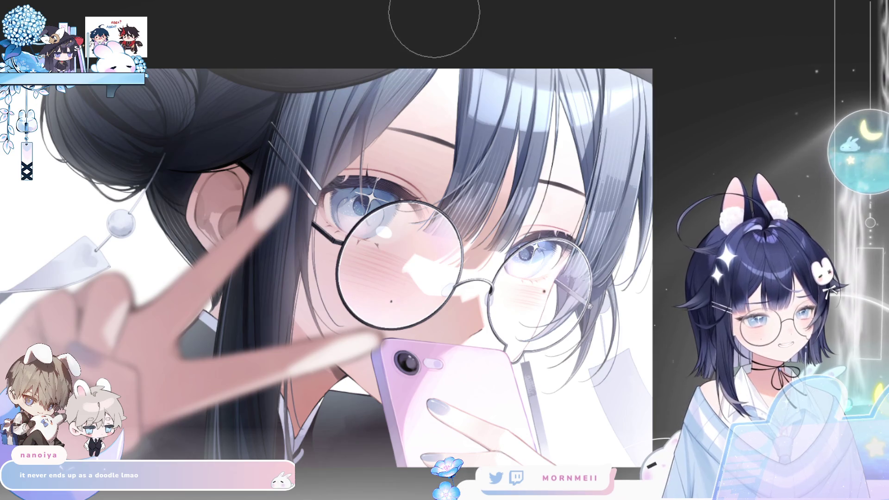
key(bracketright)
key(bracketright)
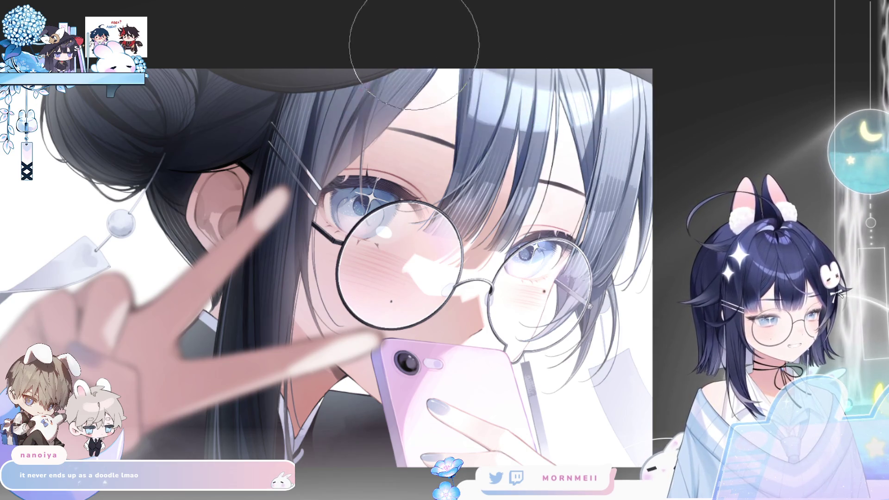
key(m)
key(m)
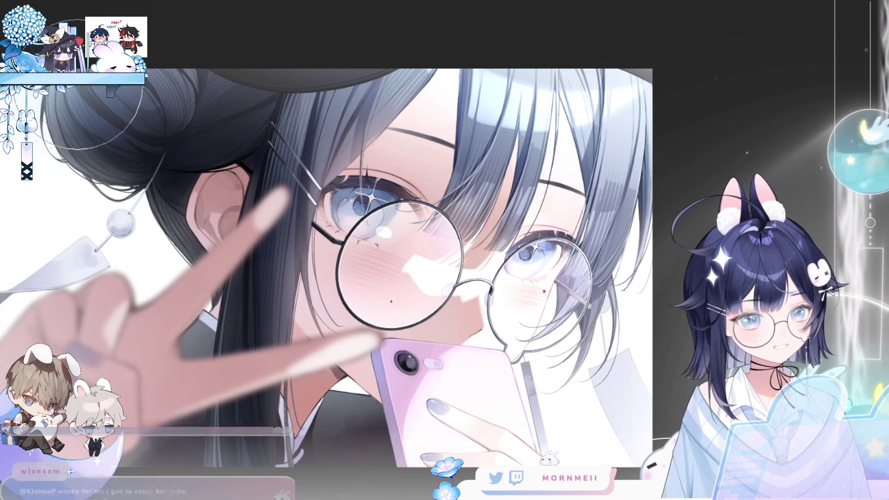
drag(308, 160, 246, 278)
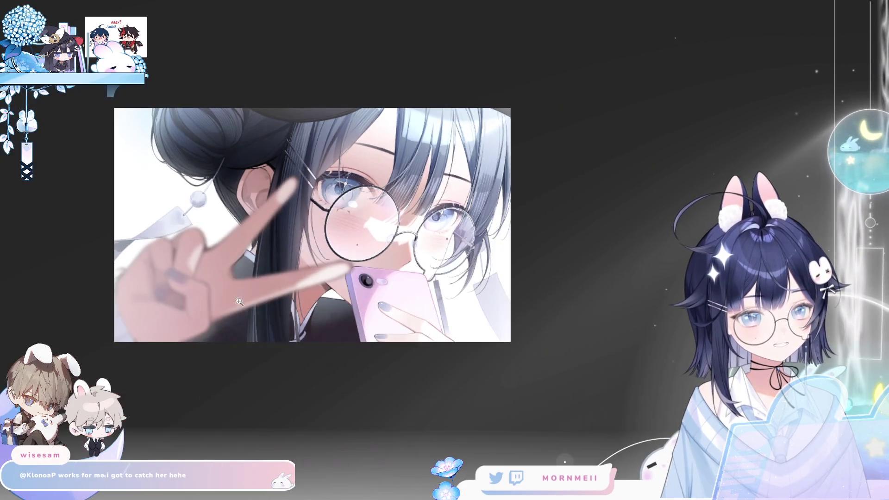
key(m)
key(m)
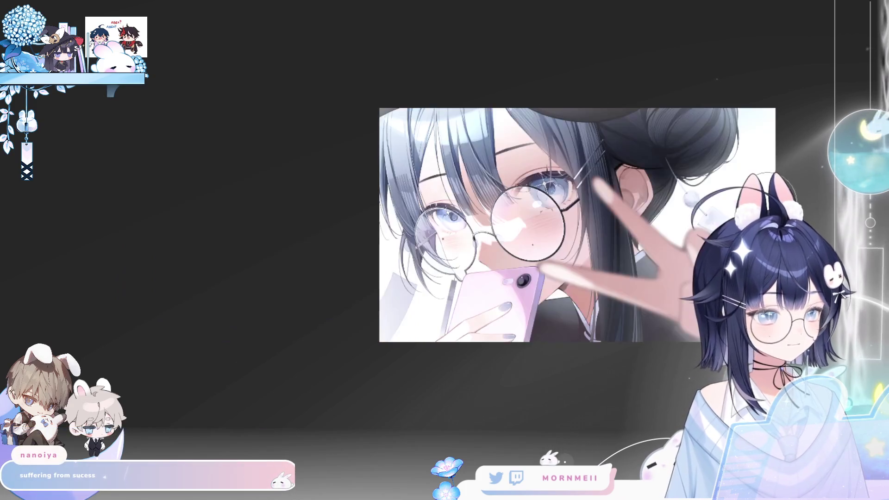
key(m)
key(m)
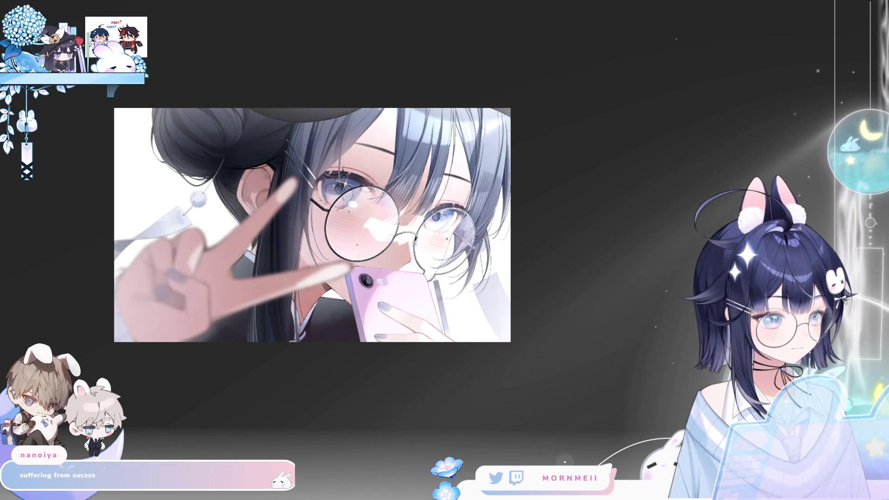
key(m)
key(m)
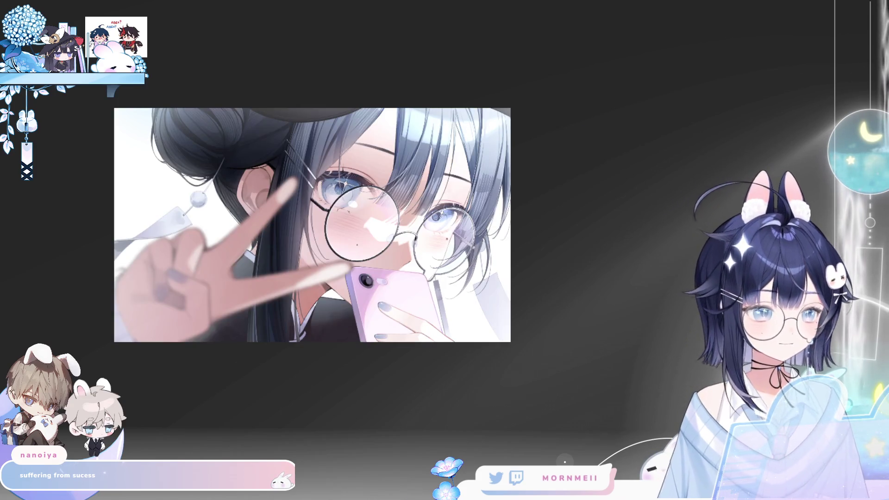
key(m)
key(m)
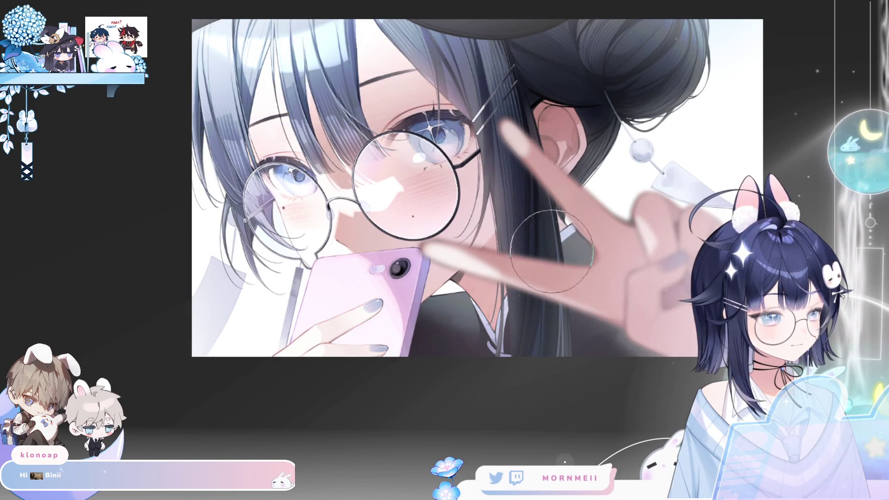
Step: Restore the unmirrored view and zoom out to see the full canvas
key(h)
key(ctrl+minus)
key(h)
key(h)
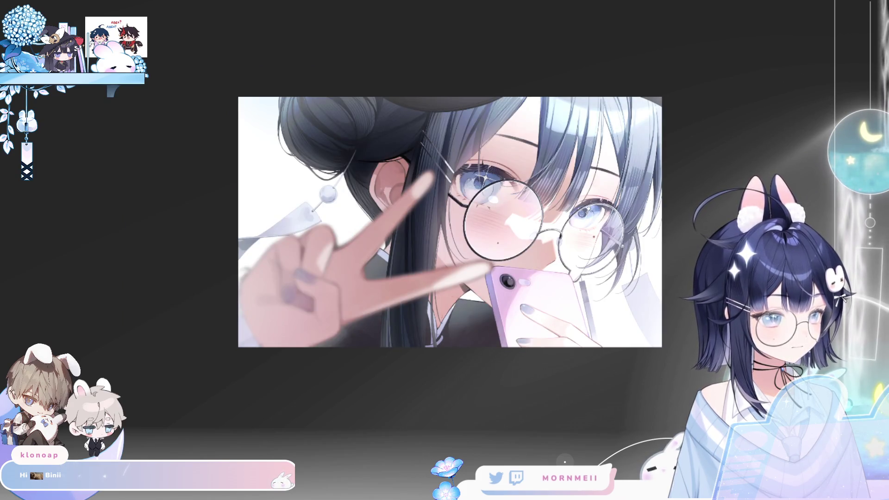
Step: Check the canvas zoomed and mirrored, then open the Material palette's watermark folder
key(ctrl+plus)
key(ctrl+plus)
key(h)
key(h)
key(ctrl+minus)
key(ctrl+minus)
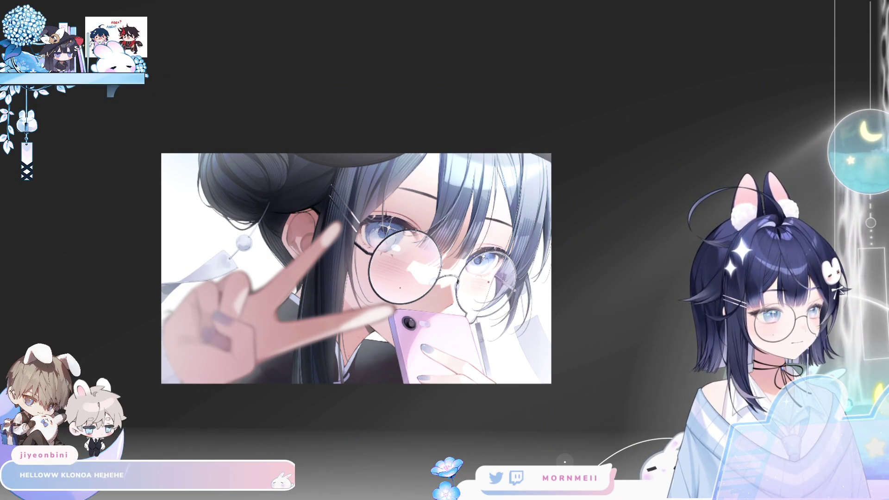
key(Tab)
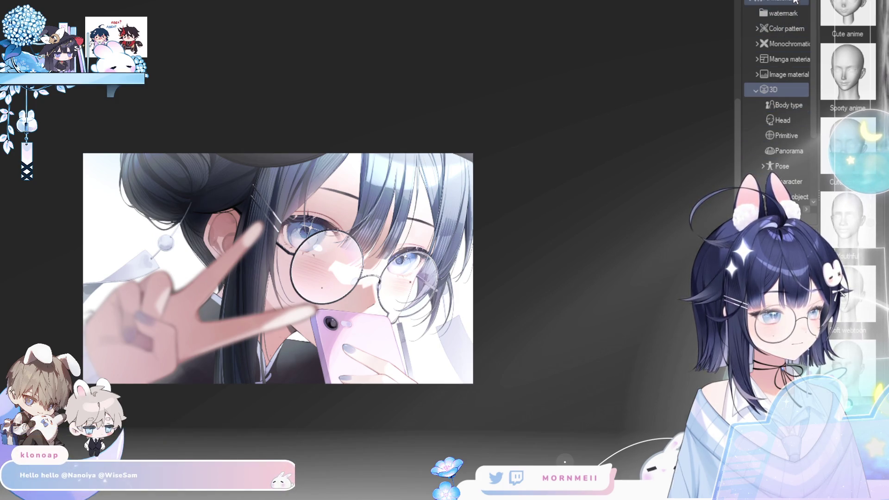
click(777, 13)
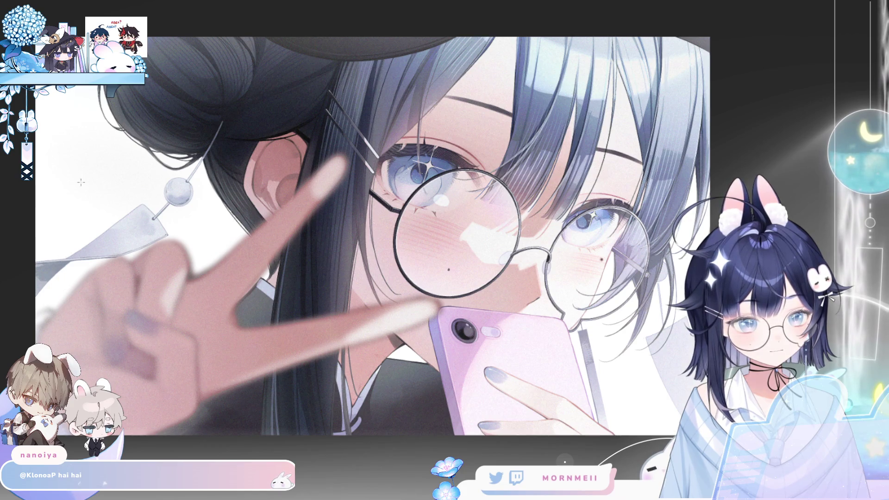
Step: Draw a white rectangle frame inset from the canvas edges
drag(133, 75, 187, 137)
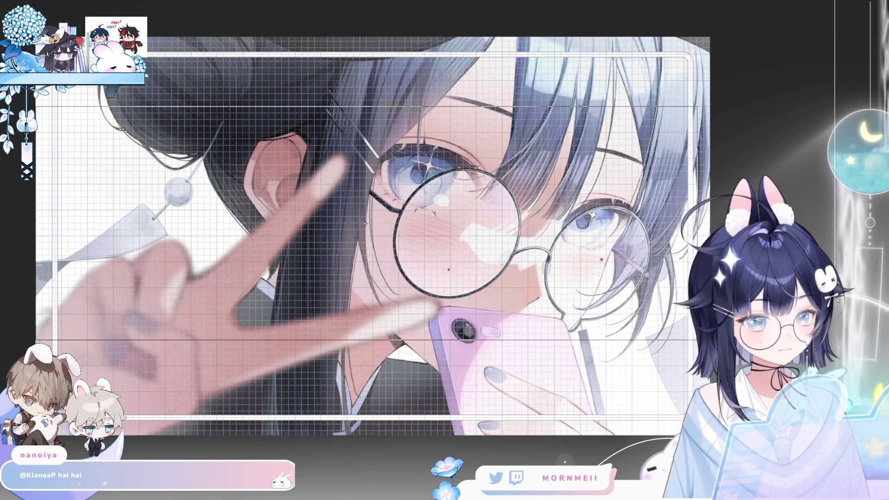
Step: Select and delete the frame's middle stretch between the corners, then hide the grid
drag(36, 107, 704, 366)
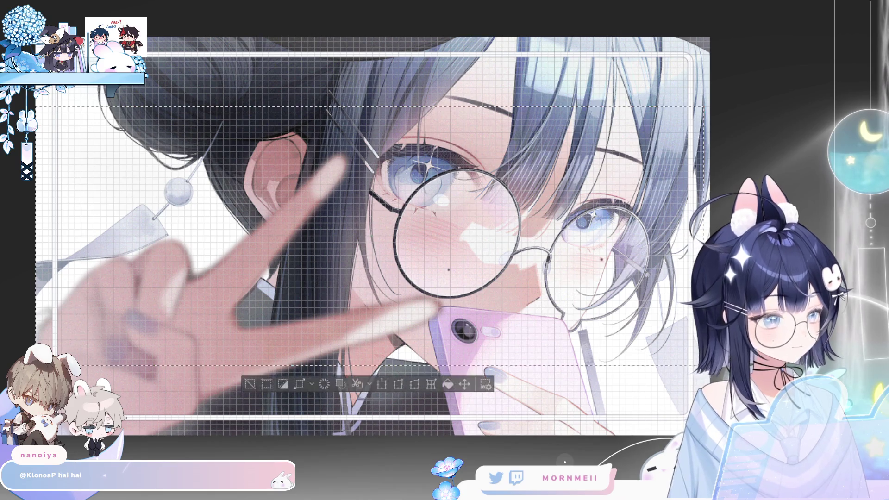
key(ctrl+d)
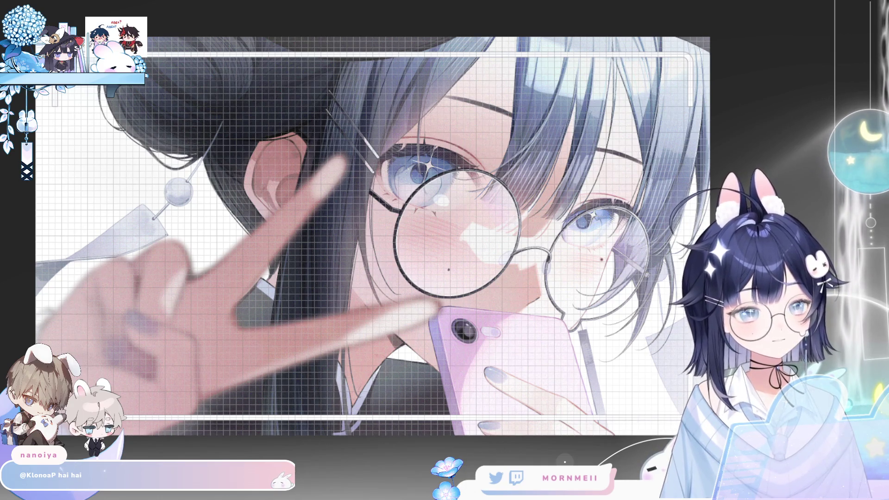
mouse_move(160, 116)
mouse_down()
mouse_move(439, 386)
mouse_move(607, 459)
mouse_move(632, 482)
mouse_up()
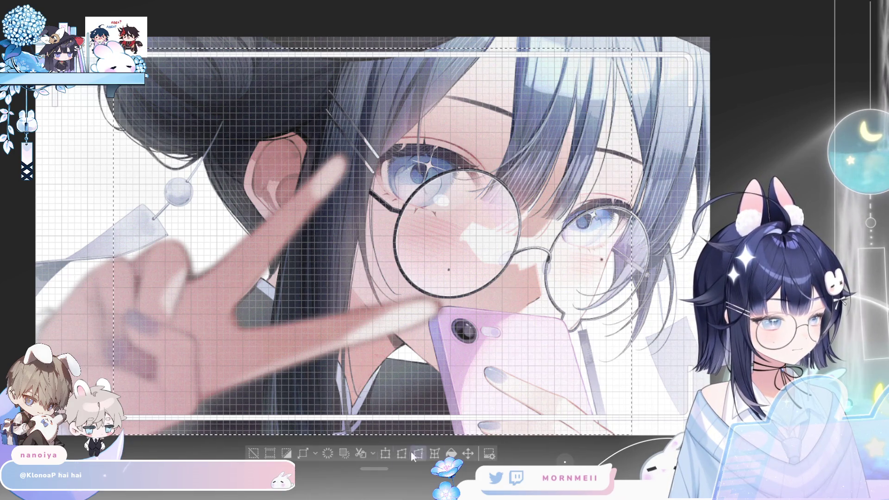
key(ctrl+d)
key(h)
key(h)
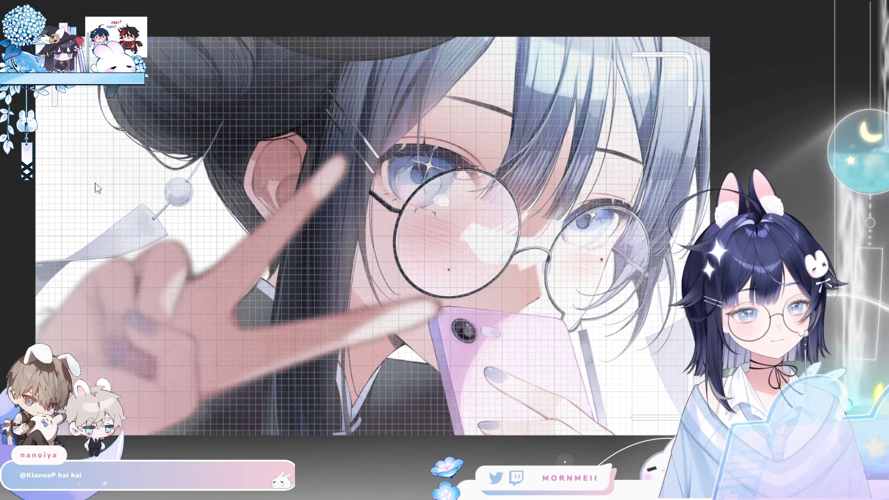
key(ctrl+apostrophe)
Step: Paint a rounded cap on the bottom-left bracket's end, redoing it until smooth
scroll(221, 101, up, 5)
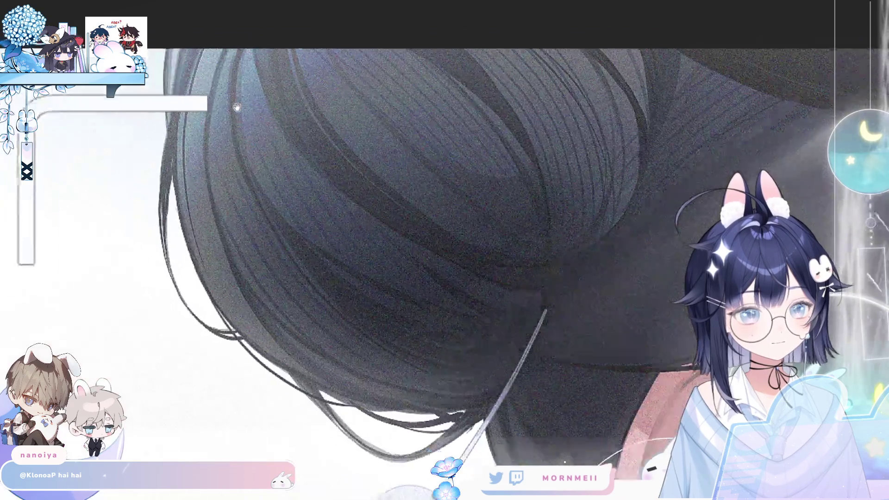
scroll(163, 332, down, 5)
scroll(162, 331, up, 2)
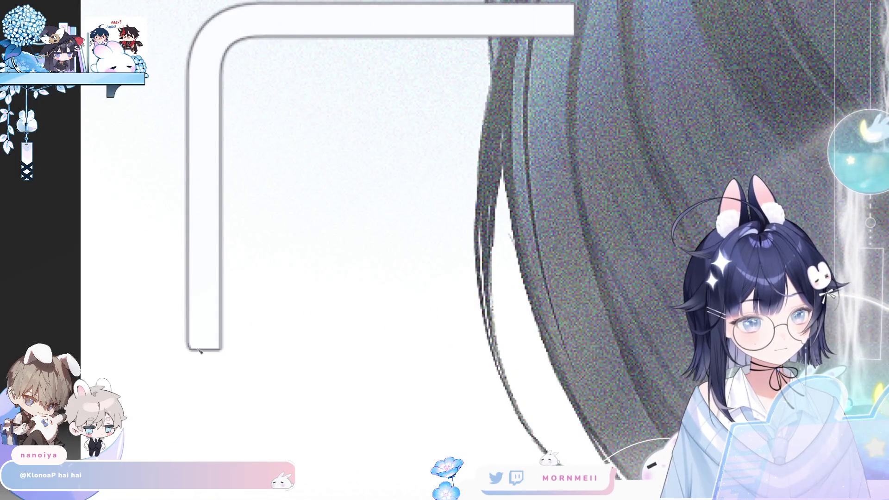
drag(182, 366, 211, 356)
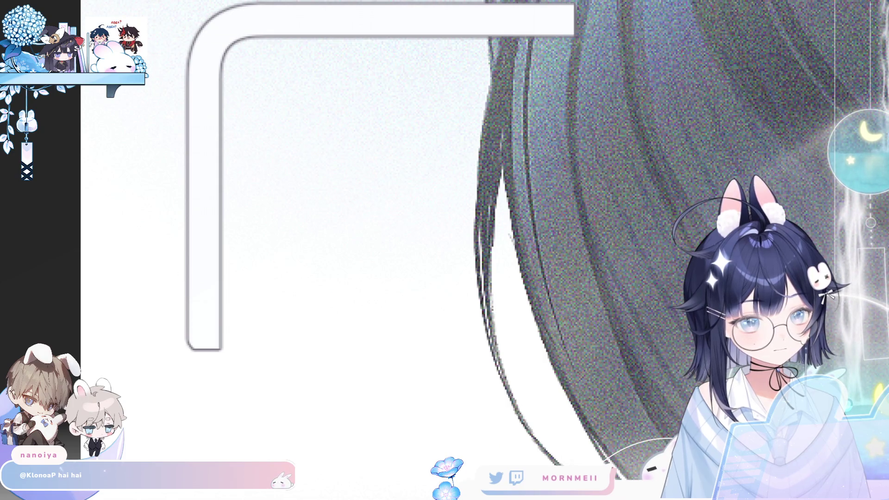
key(ctrl+z)
key(ctrl+z)
key(ctrl+y)
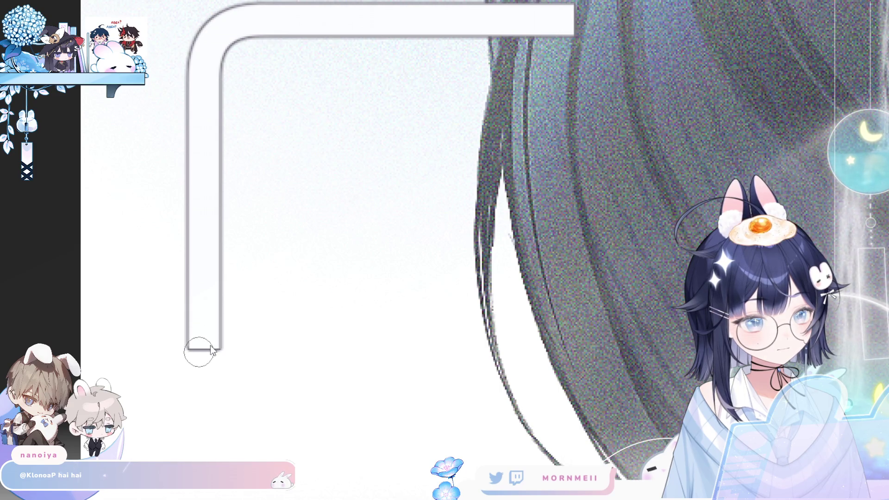
mouse_move(189, 349)
mouse_down()
mouse_move(220, 347)
mouse_move(222, 357)
mouse_up()
key(ctrl+z)
key(ctrl+y)
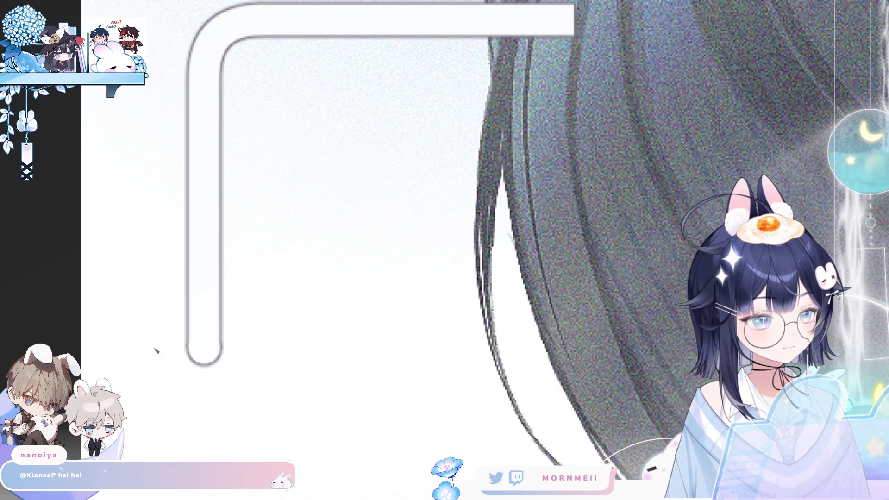
key(ctrl+z)
key(ctrl+y)
key(ctrl+z)
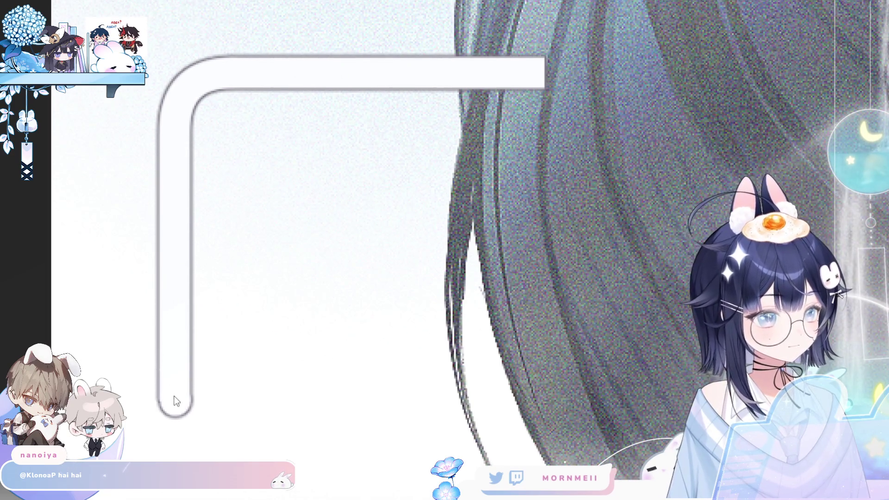
key(ctrl+z)
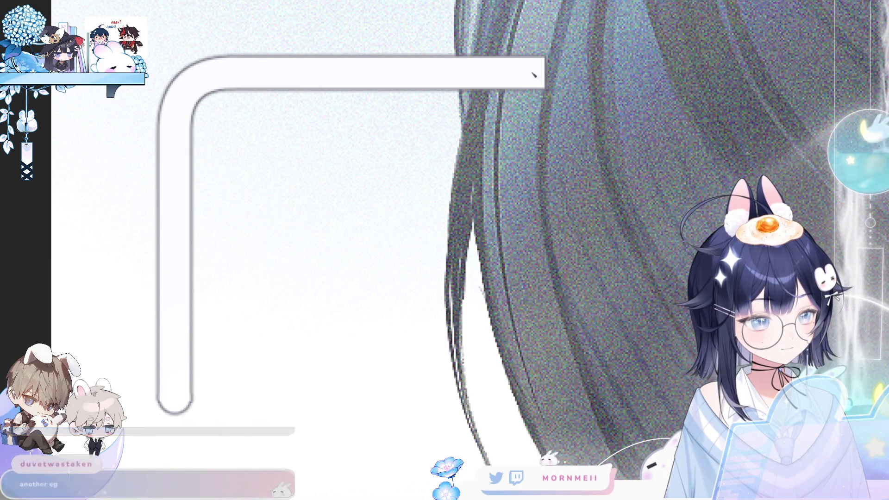
Step: Round off the top bar's left end and the bar's top end with brush dabs
key(m)
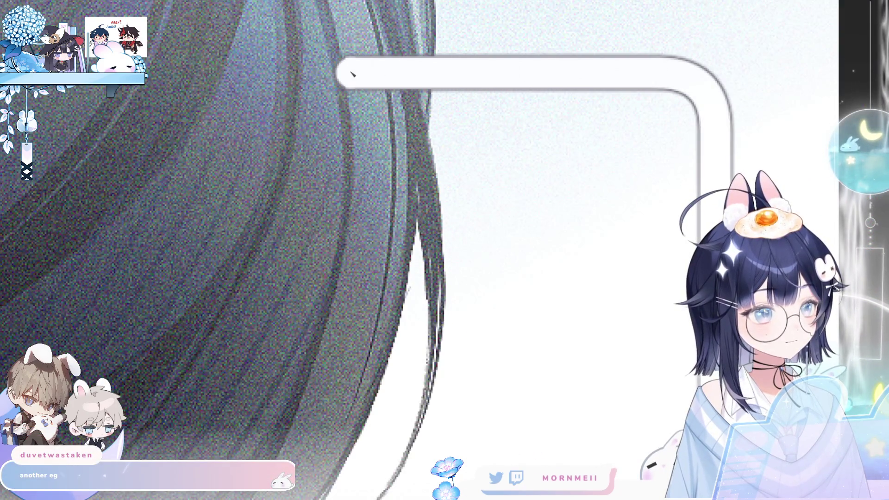
click(350, 75)
key(ctrl+z)
click(350, 75)
key(ctrl+z)
click(350, 75)
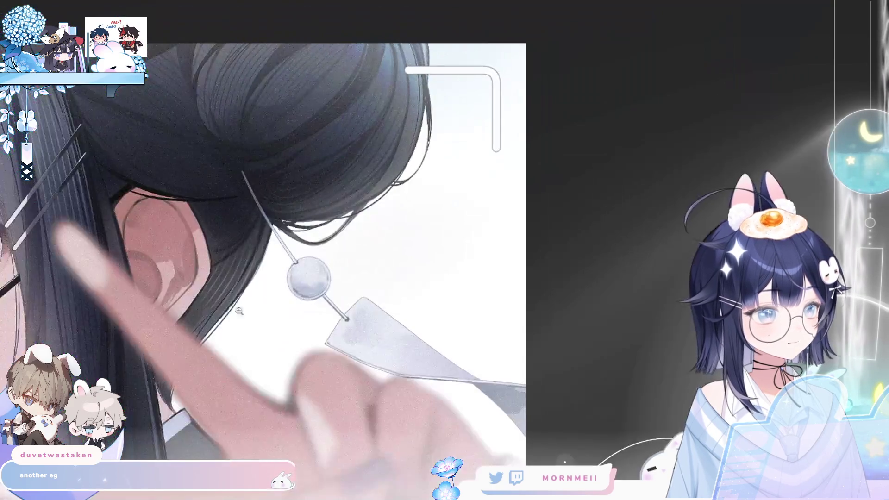
scroll(517, 185, up, 5)
scroll(502, 210, up, 4)
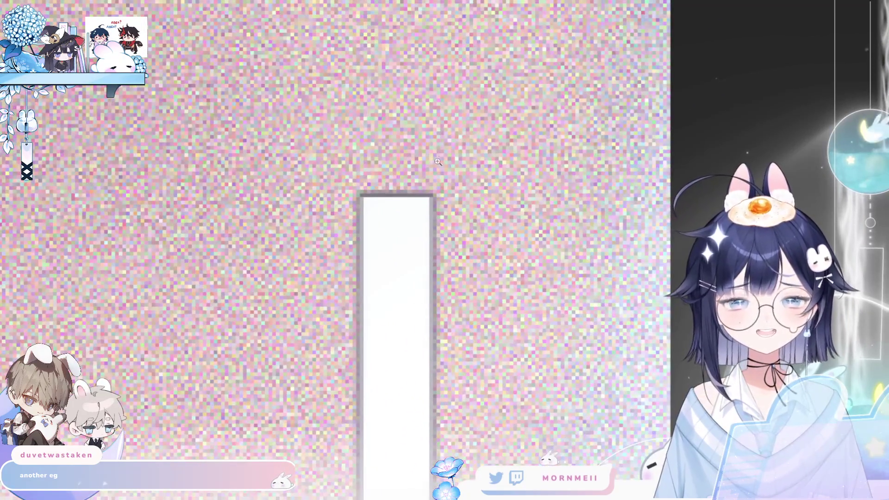
click(398, 193)
key(ctrl+z)
click(399, 194)
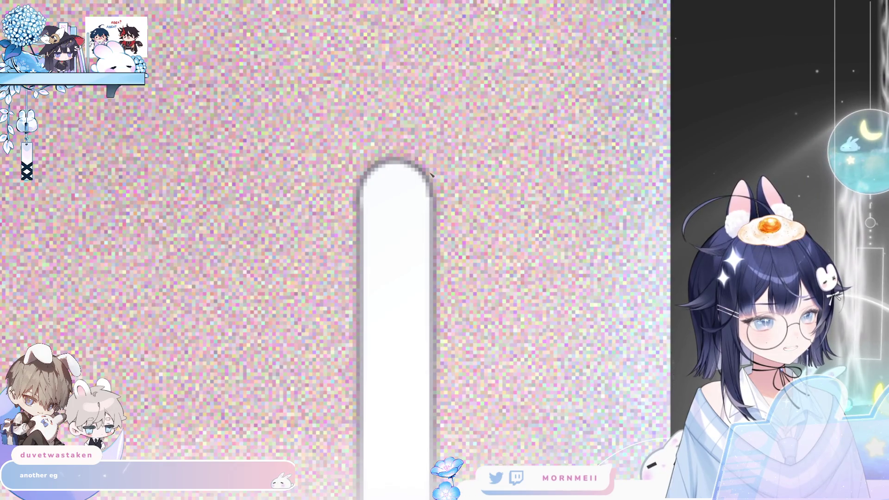
Step: Round the horizontal bar's left end and the vertical bar's top
scroll(434, 176, down, 4)
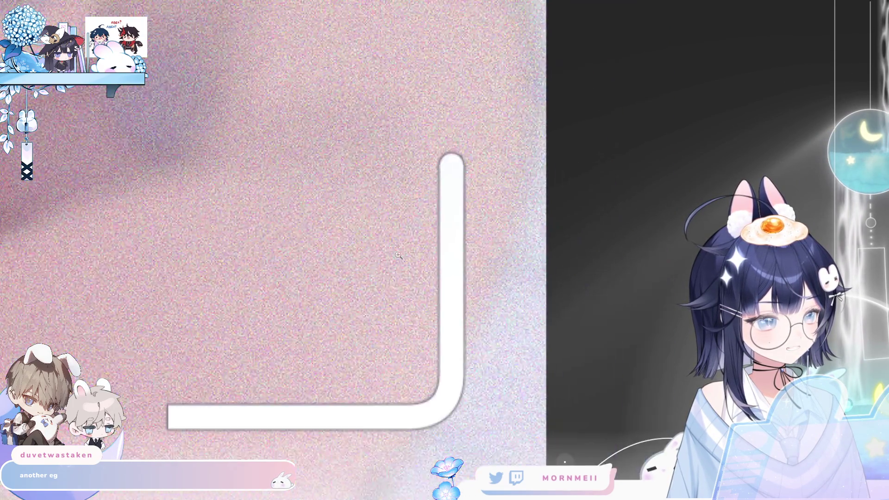
drag(176, 439, 322, 324)
scroll(322, 323, up, 3)
click(323, 313)
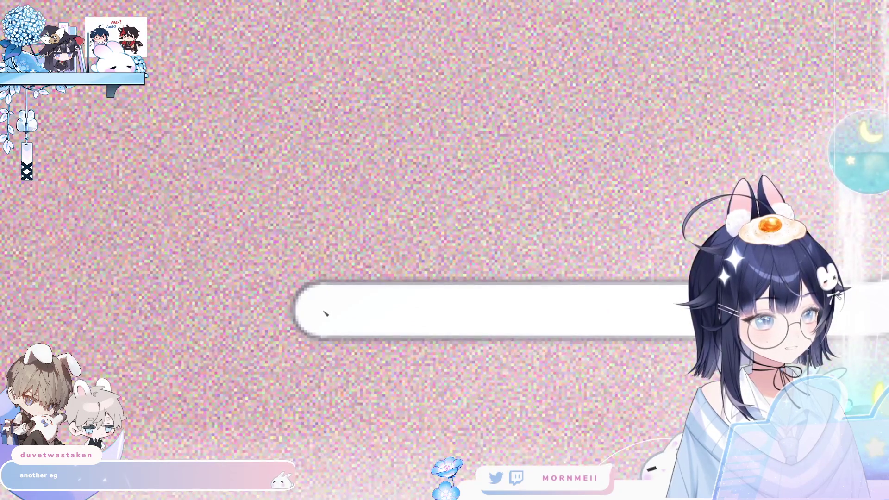
scroll(381, 256, down, 5)
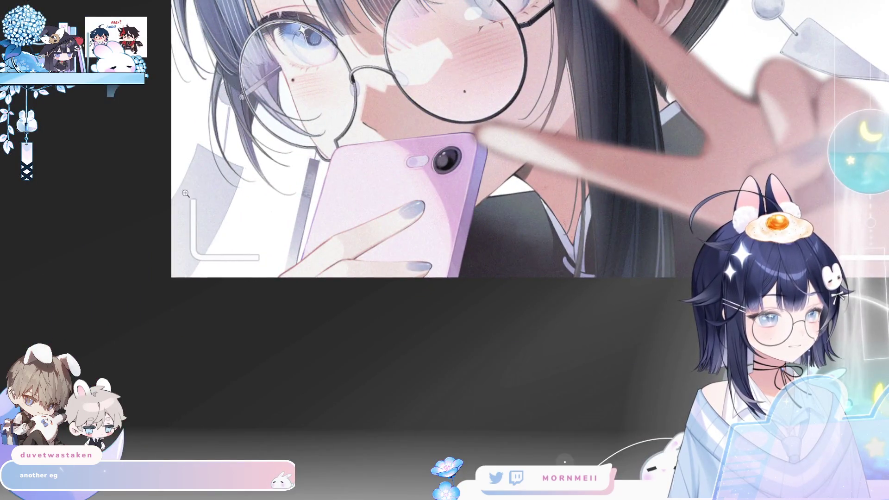
scroll(185, 190, up, 5)
click(175, 202)
key(ctrl+z)
click(174, 202)
Step: Repaint a rounded right end on the bar, retrying the dab until it sits right
scroll(520, 335, down, 3)
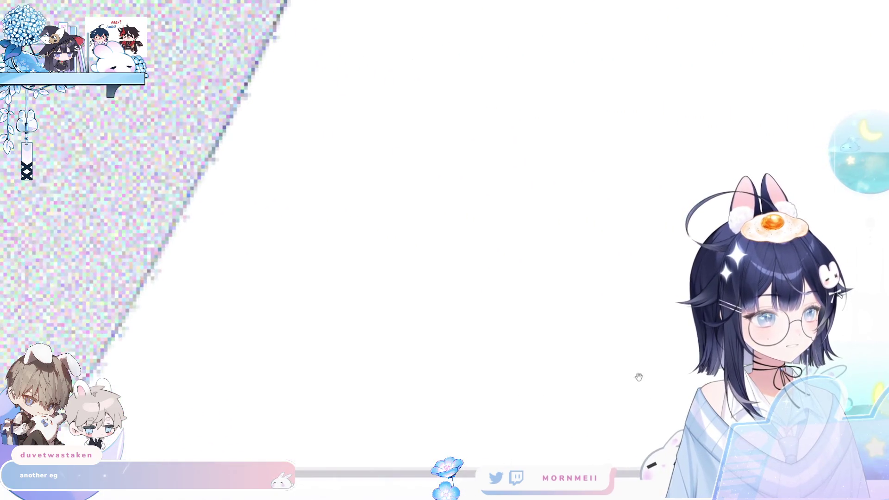
click(512, 240)
key(ctrl+z)
click(512, 240)
key(ctrl+z)
click(512, 241)
scroll(490, 238, down, 3)
scroll(417, 241, up, 8)
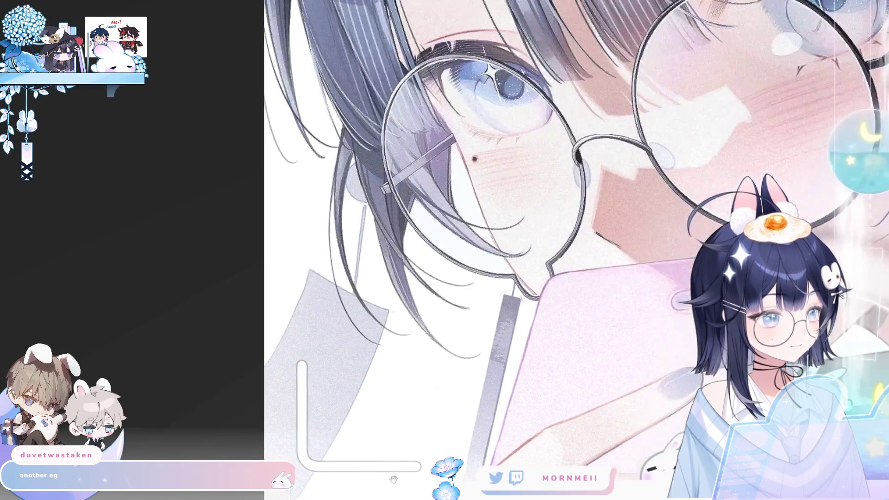
scroll(306, 244, up, 5)
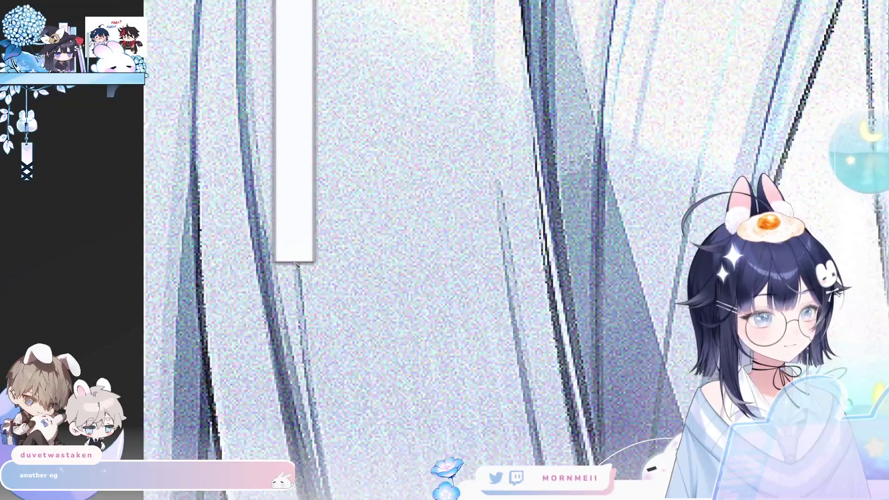
scroll(589, 110, up, 1)
Step: Cap the right end of the bracket's horizontal arm with a round dab and fit the view
drag(590, 110, 526, 225)
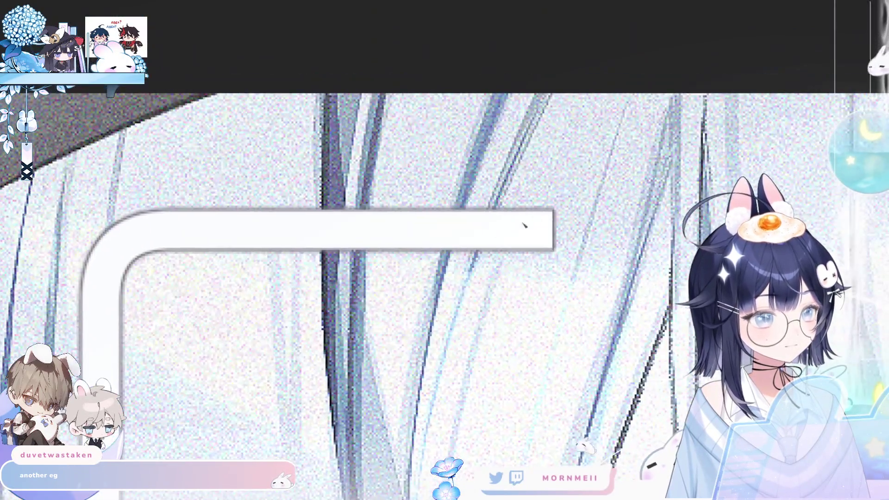
click(557, 236)
key(ctrl+z)
click(559, 233)
key(ctrl+z)
click(561, 228)
scroll(602, 204, down, 5)
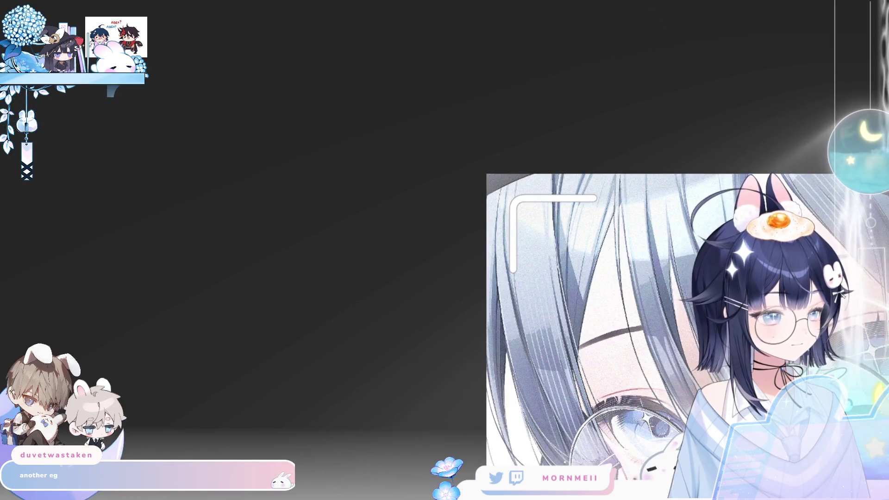
key(ctrl+0)
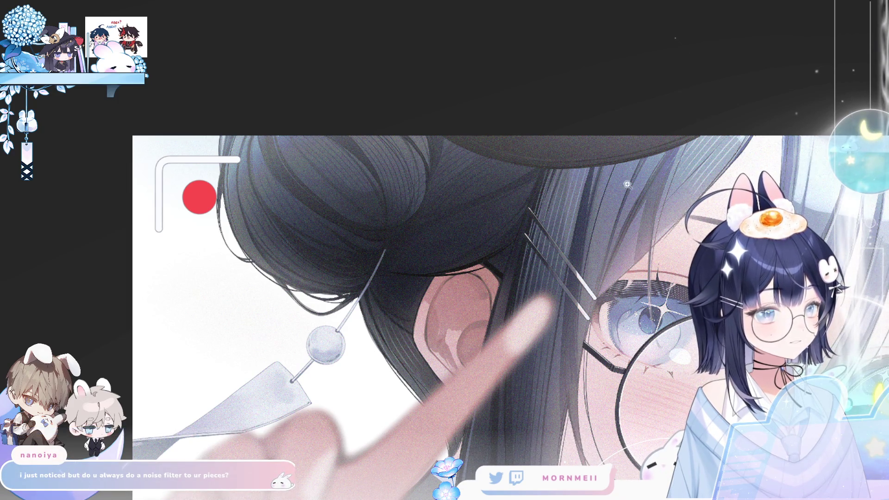
Step: Review the eyes, glasses and phone up close, then switch the canvas grid back on with Ctrl+'
drag(495, 422, 279, 205)
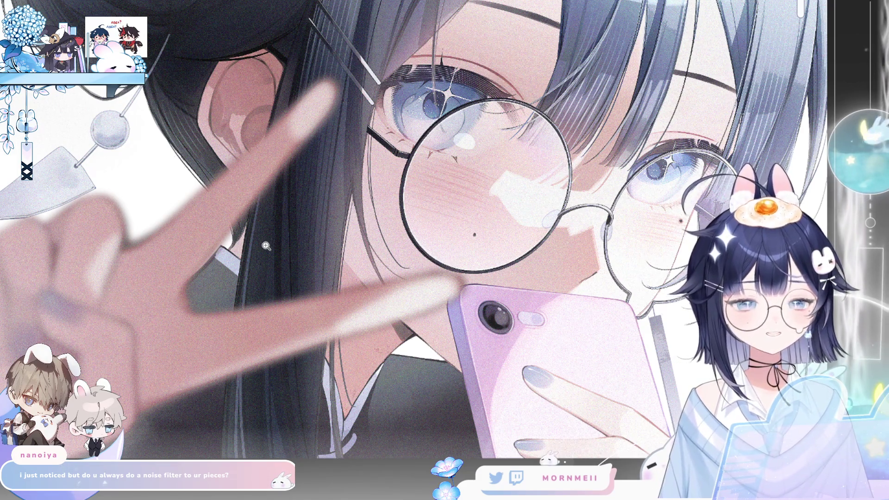
scroll(516, 143, up, 3)
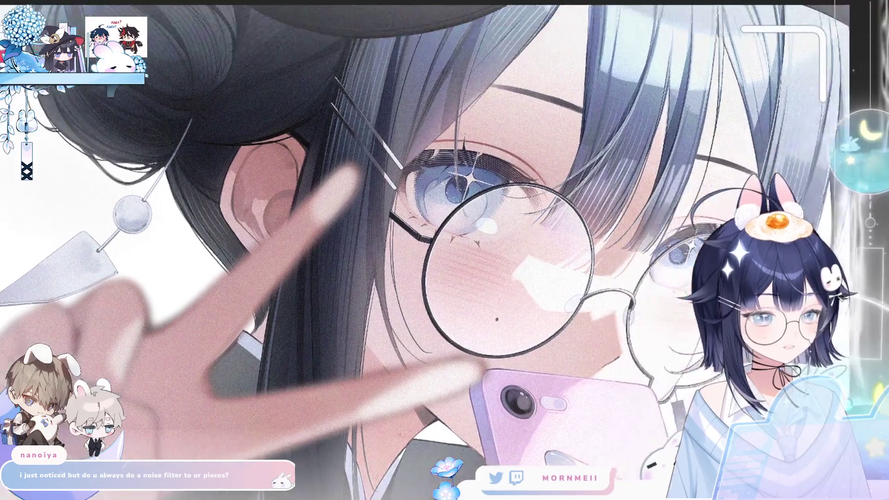
scroll(516, 144, down, 3)
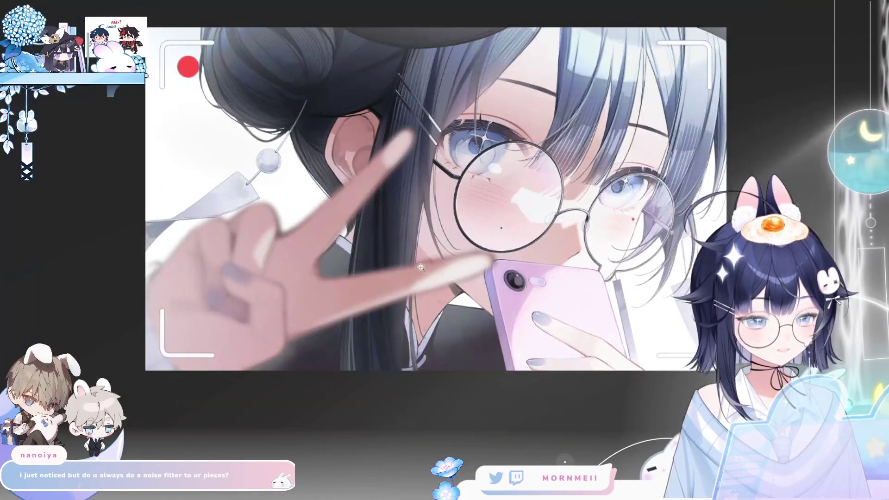
scroll(381, 332, up, 1)
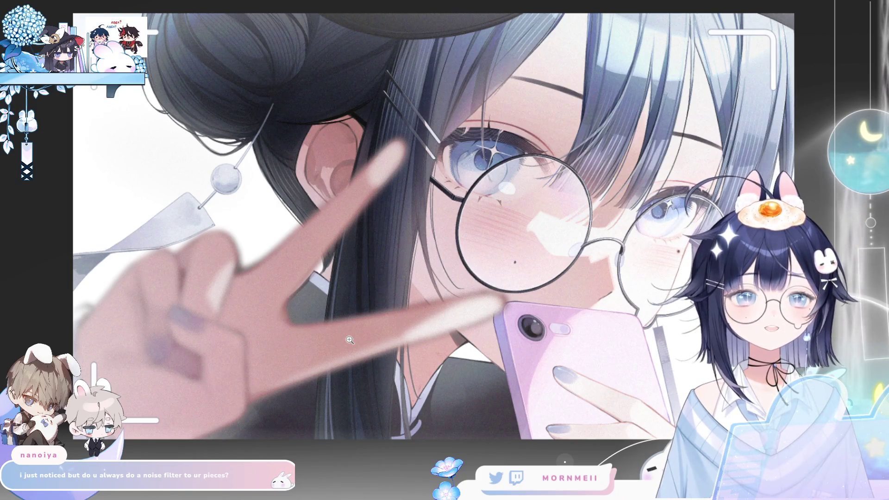
scroll(343, 249, down, 1)
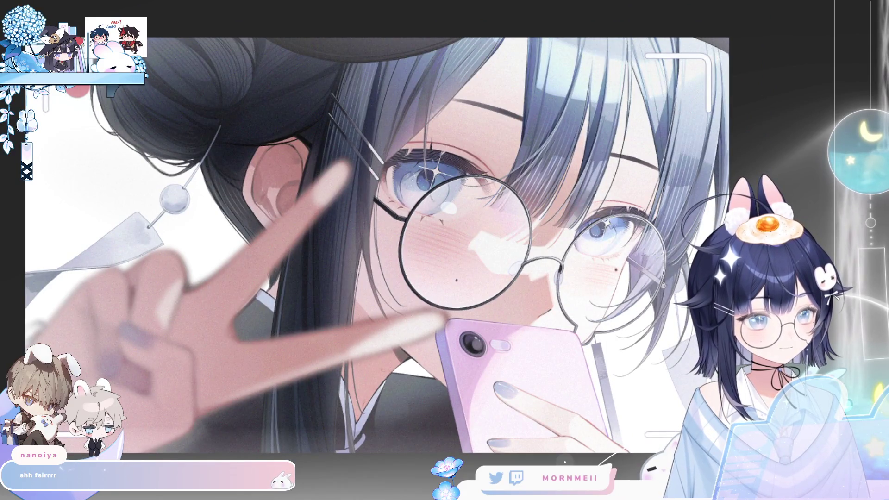
key(ctrl+apostrophe)
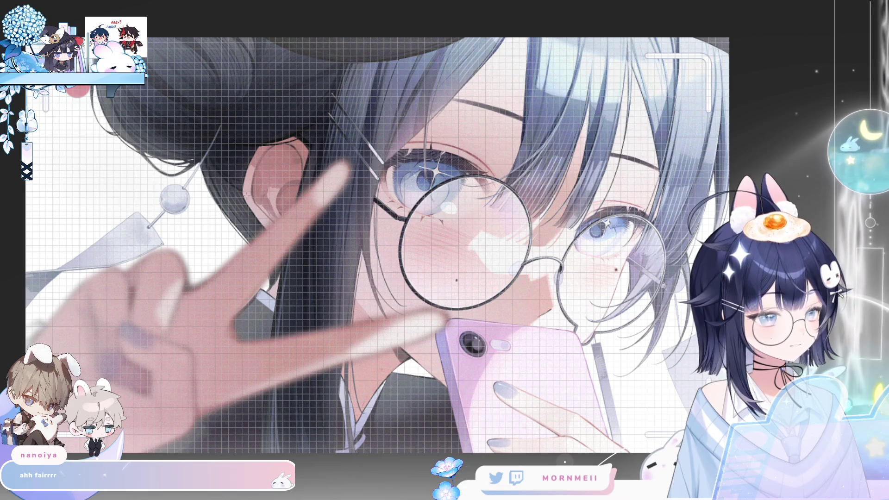
Step: Mirror the canvas to check the drawing, then flip it back and clear the selection
mouse_move(268, 191)
mouse_down()
mouse_move(484, 337)
mouse_move(513, 340)
mouse_move(514, 328)
mouse_up()
key(h)
key(h)
key(ctrl+d)
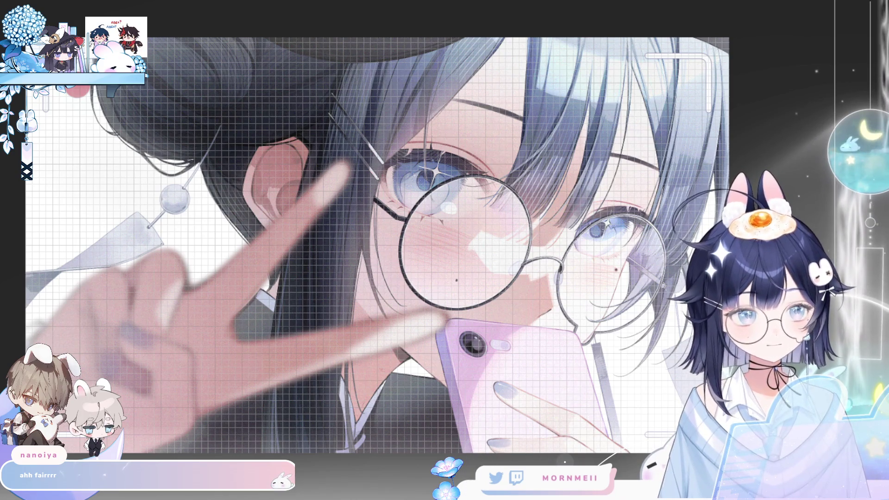
Step: Draw a white rounded-square outline just inside the lower-left corner bracket, redrawing it closer to the bracket
drag(445, 251, 653, 180)
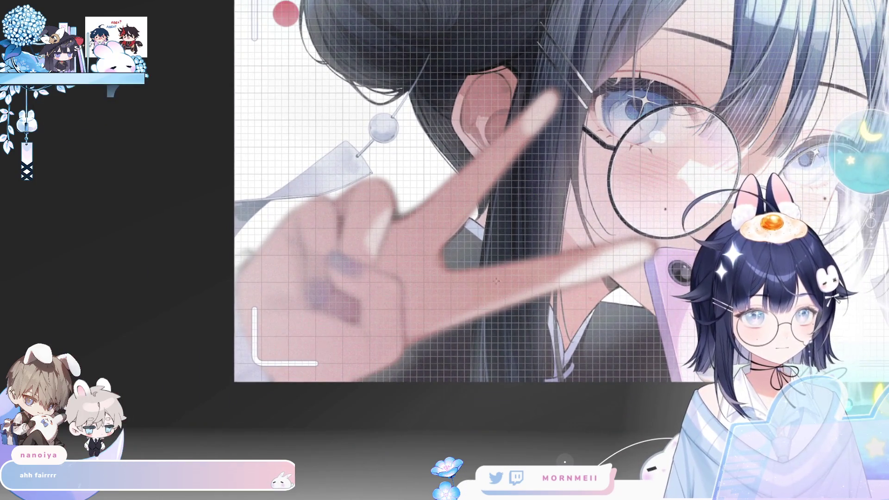
scroll(320, 331, up, 5)
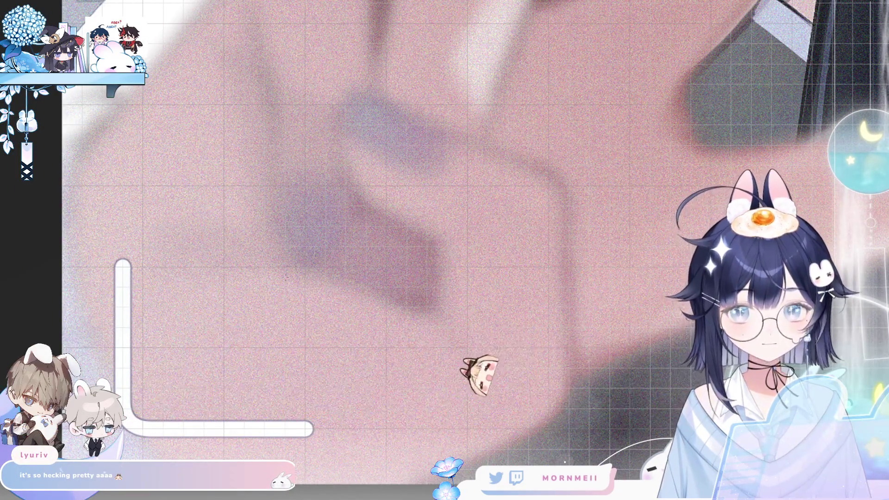
drag(221, 263, 309, 352)
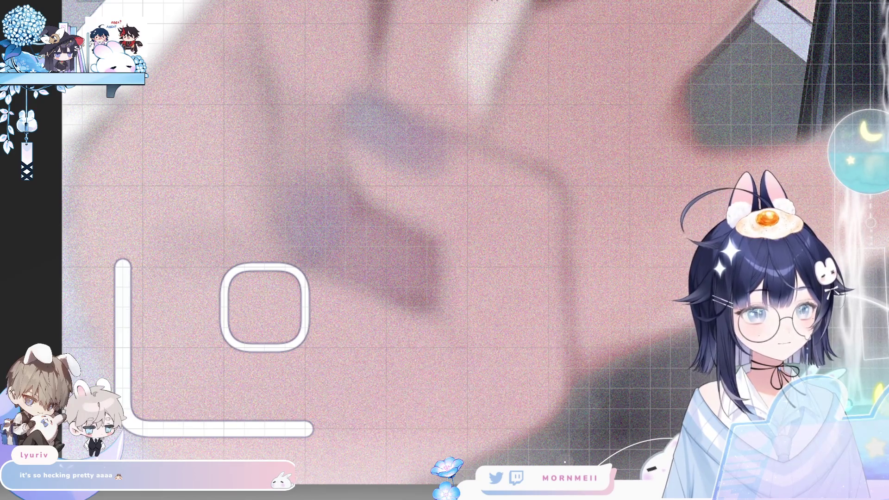
key(ctrl+z)
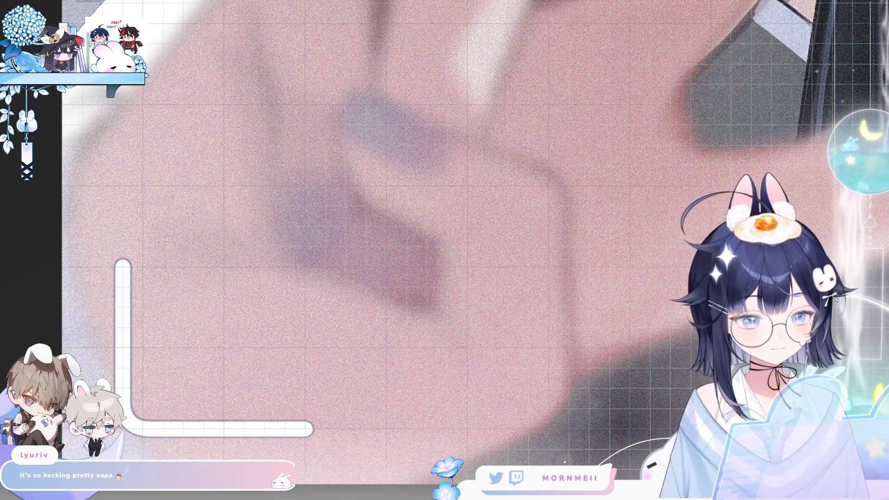
mouse_move(221, 268)
mouse_down()
mouse_move(333, 389)
mouse_move(350, 387)
mouse_move(348, 378)
mouse_up()
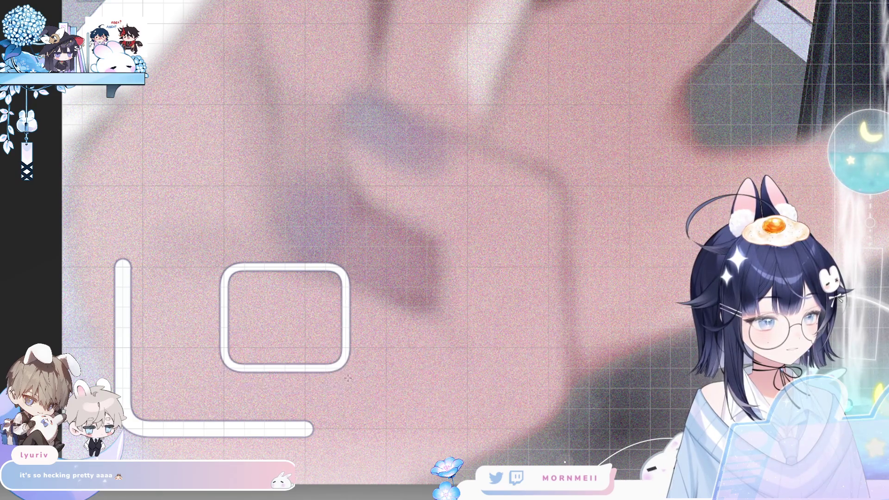
key(ctrl+z)
drag(186, 270, 282, 369)
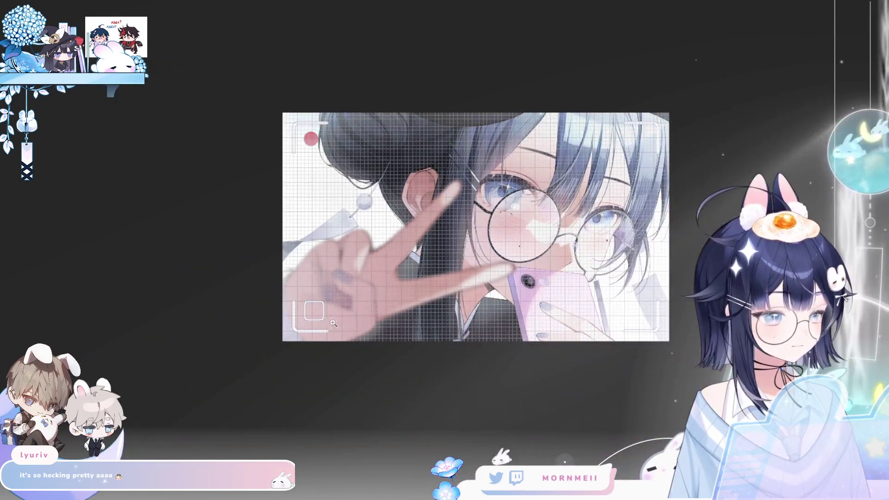
click(333, 323)
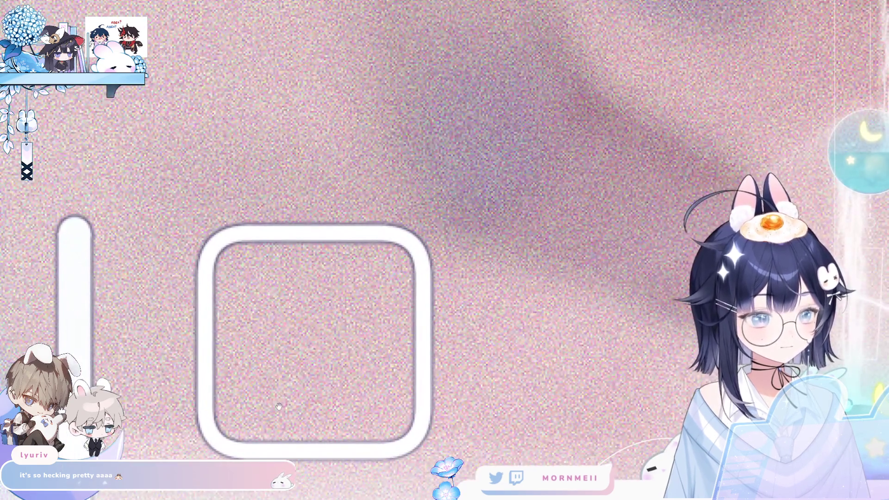
drag(279, 406, 273, 326)
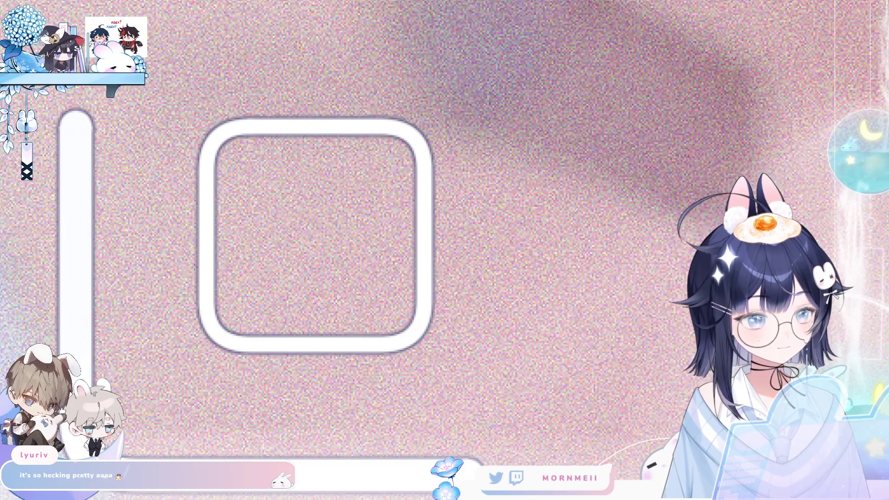
Step: Erase a band through the rounded square's sides and a gap in its bottom stroke
drag(195, 266, 445, 288)
mouse_move(189, 265)
mouse_down()
mouse_move(264, 282)
mouse_move(446, 290)
mouse_up()
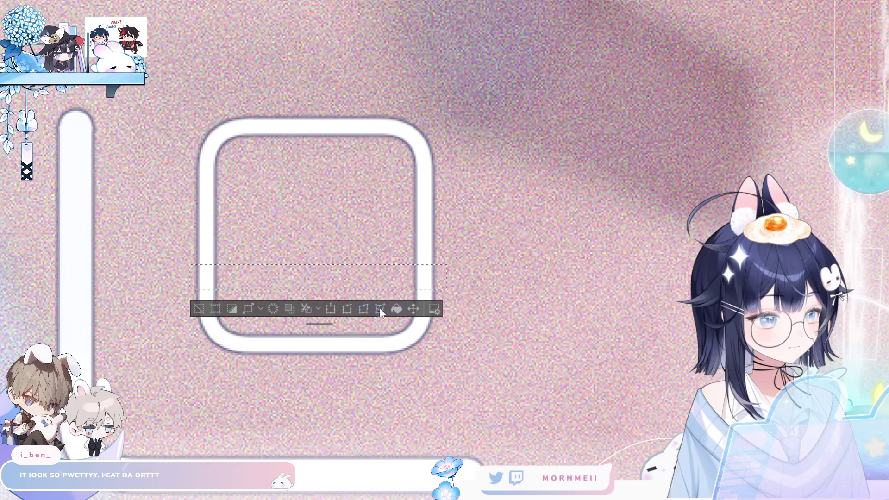
key(Delete)
click(233, 275)
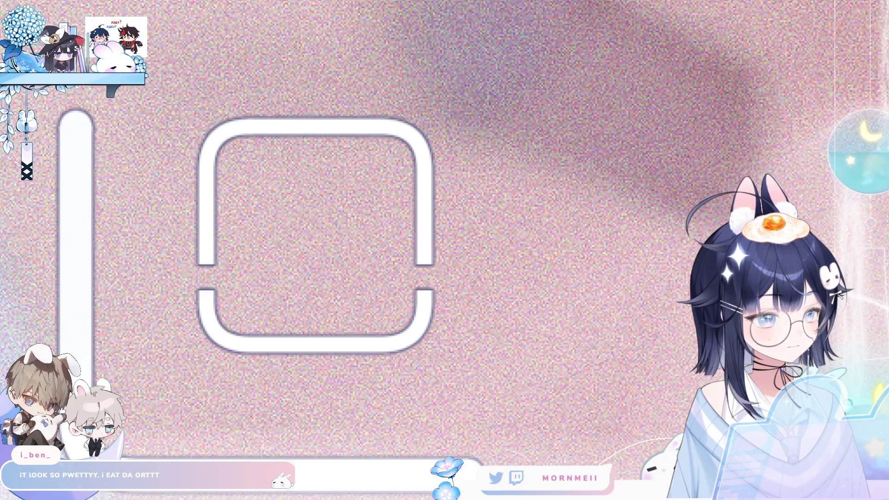
click(222, 261)
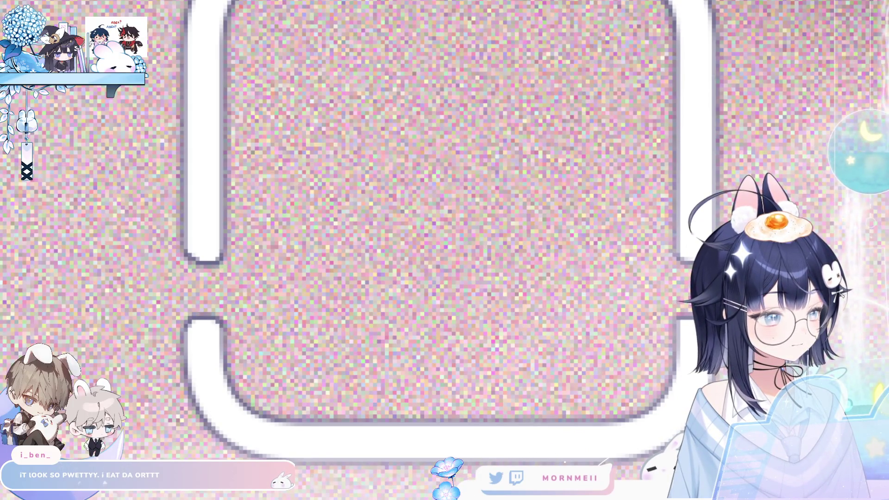
drag(673, 300, 534, 173)
mouse_move(416, 293)
mouse_down()
mouse_move(428, 333)
mouse_move(465, 318)
mouse_move(563, 200)
mouse_move(556, 188)
mouse_up()
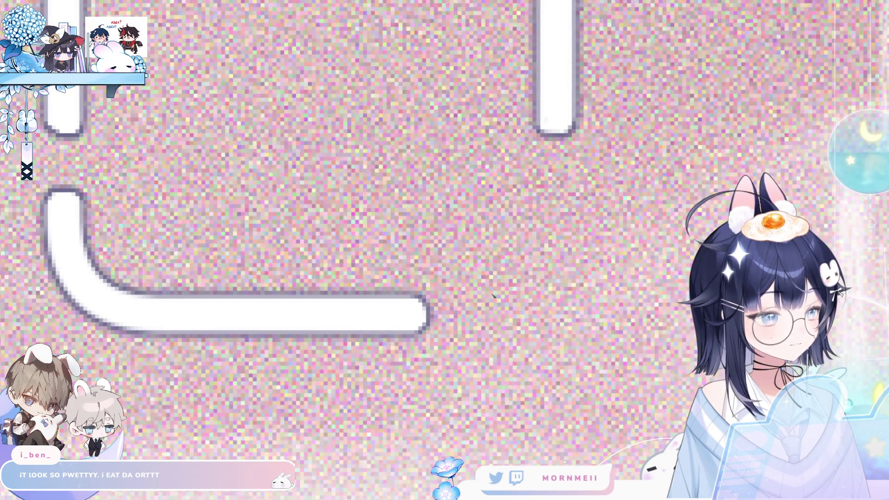
scroll(556, 188, down, 5)
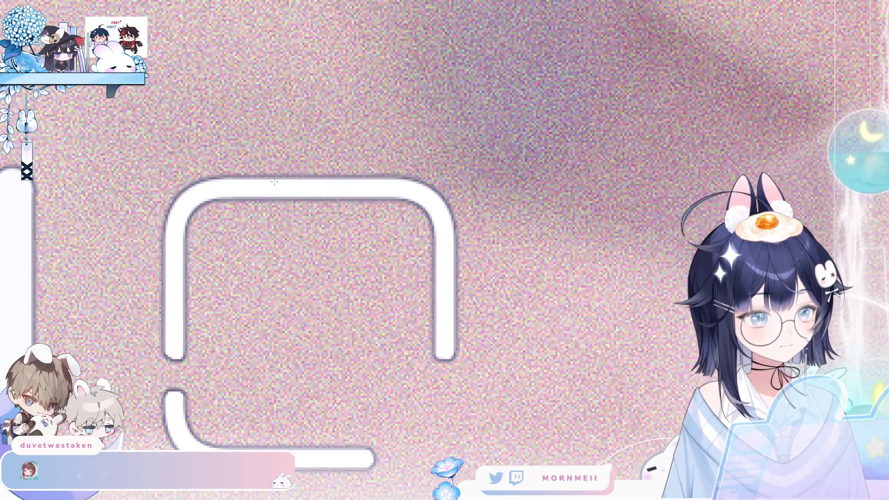
Step: Fill a small white bump above the square's top edge, redoing it slightly further left
drag(320, 176, 356, 184)
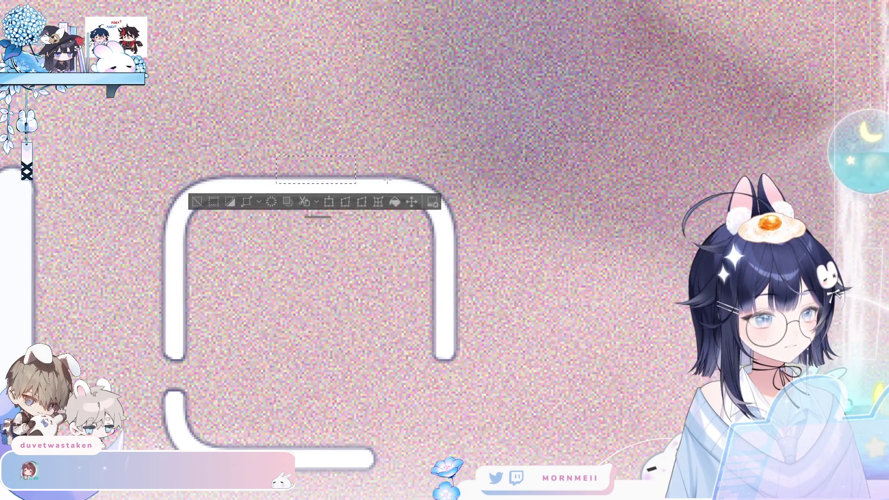
click(395, 202)
key(ctrl+d)
scroll(371, 233, down, 4)
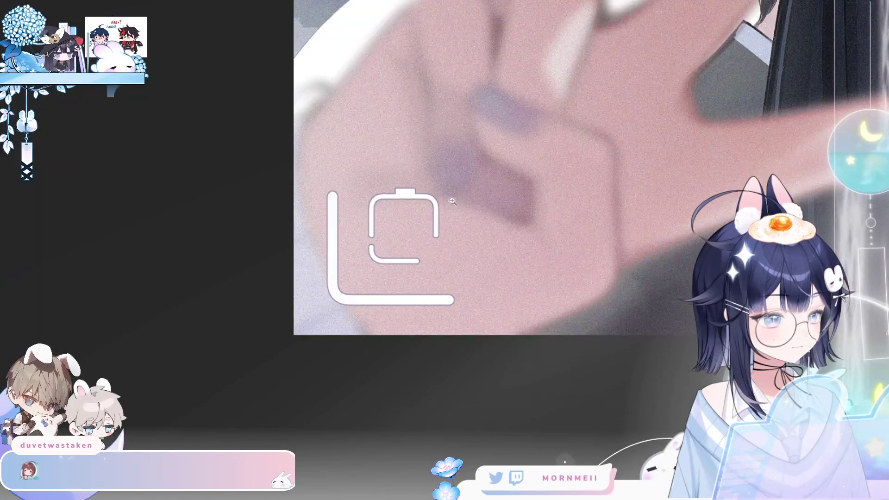
scroll(454, 201, up, 4)
key(ctrl+z)
key(ctrl+z)
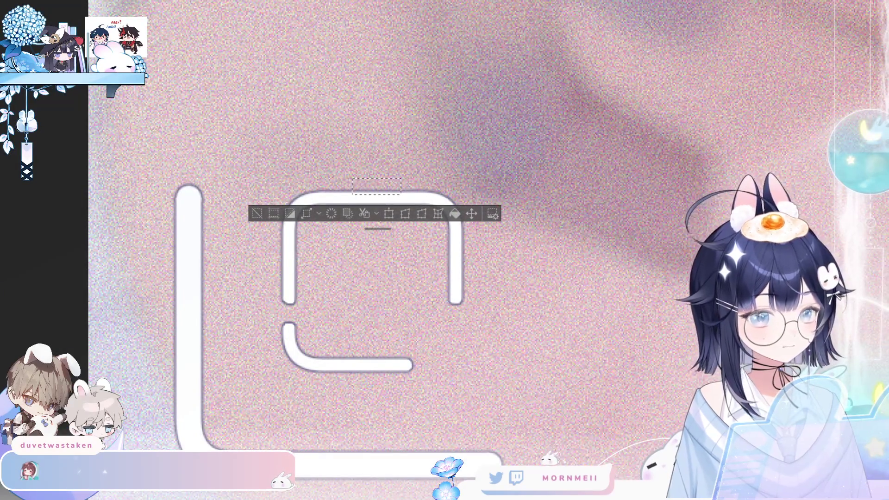
scroll(328, 211, up, 2)
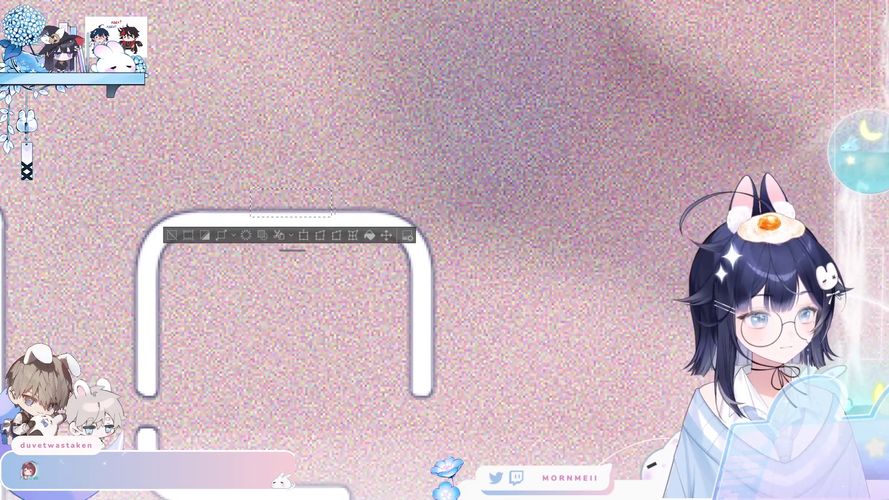
drag(323, 206, 322, 204)
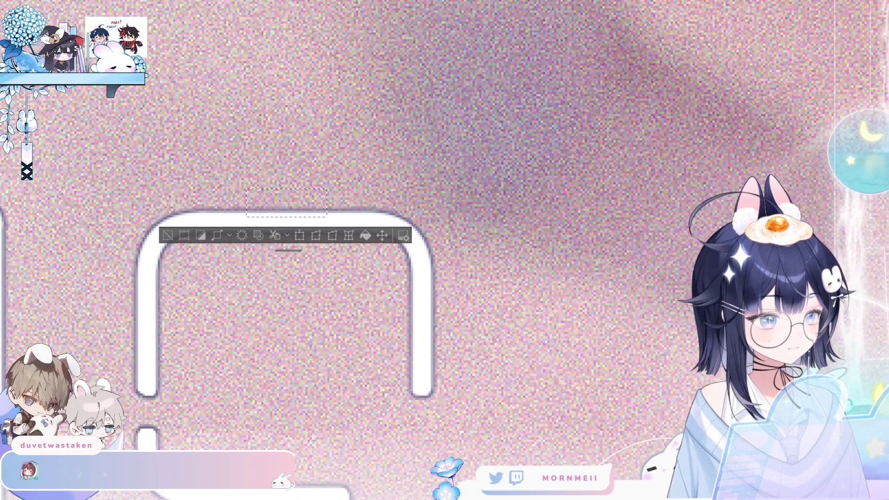
click(366, 236)
key(ctrl+d)
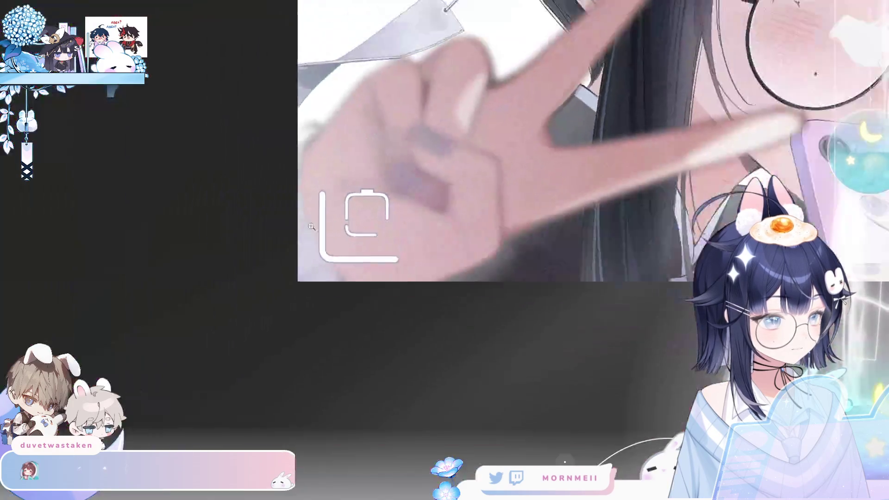
click(389, 198)
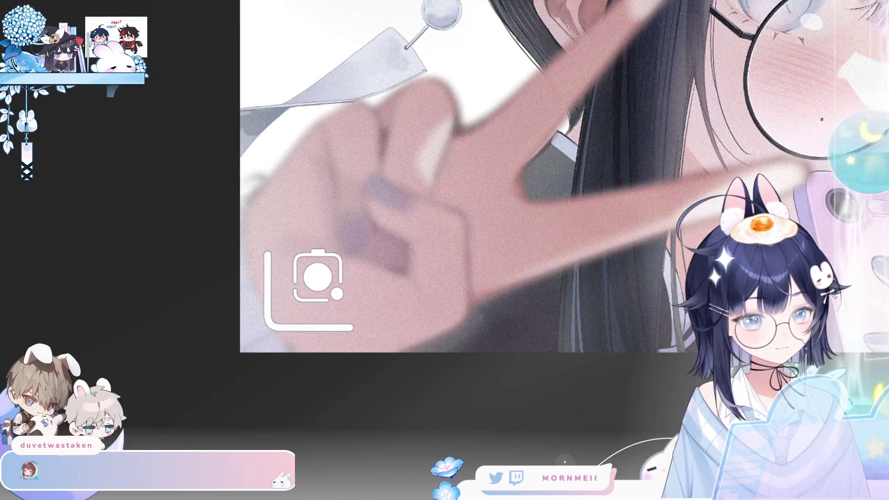
Step: Select the whole camera icon, drag a Transform corner handle inward, and confirm the smaller size
drag(284, 241, 355, 306)
click(332, 325)
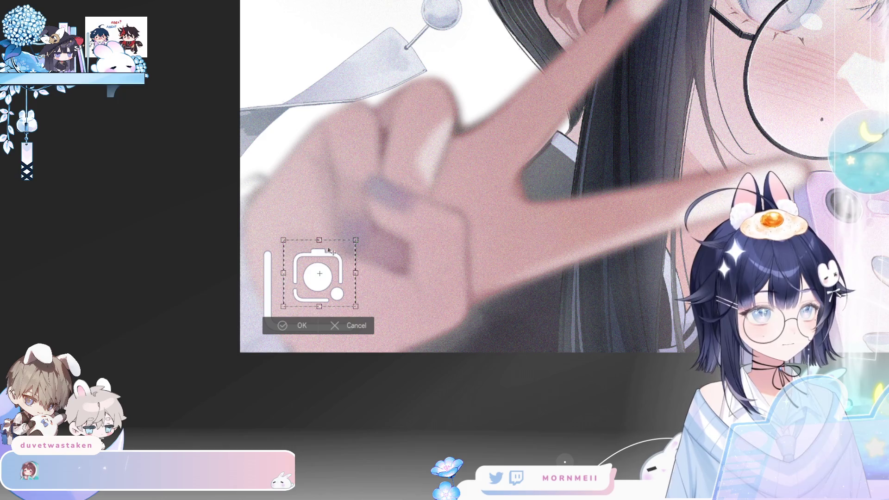
drag(319, 239, 325, 288)
key(Return)
Step: Deselect the shrunken camera icon, mirror the view to check it, then flip back and zoom in
key(ctrl+d)
scroll(389, 269, down, 5)
scroll(325, 318, up, 3)
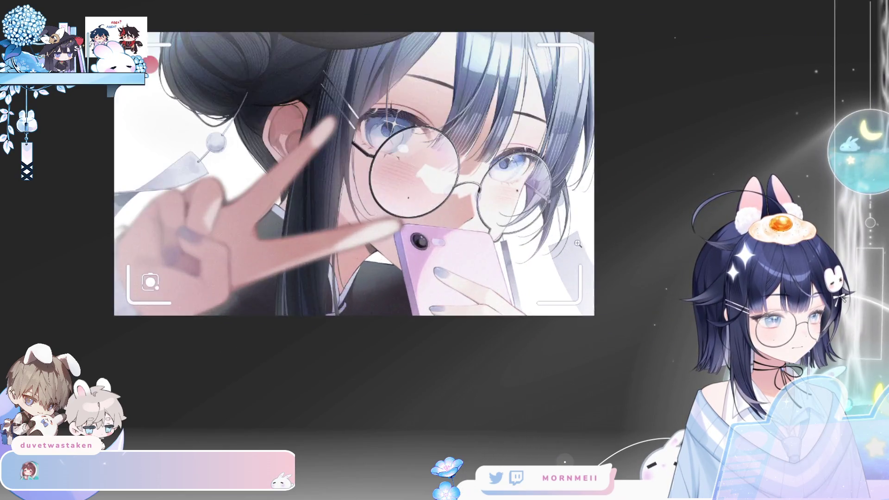
key(h)
scroll(319, 171, up, 3)
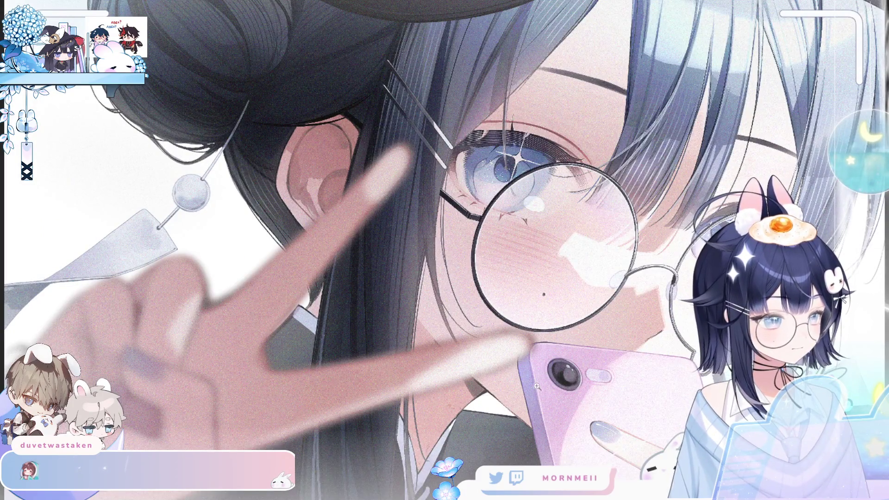
scroll(578, 351, down, 3)
key(h)
key(h)
click(376, 394)
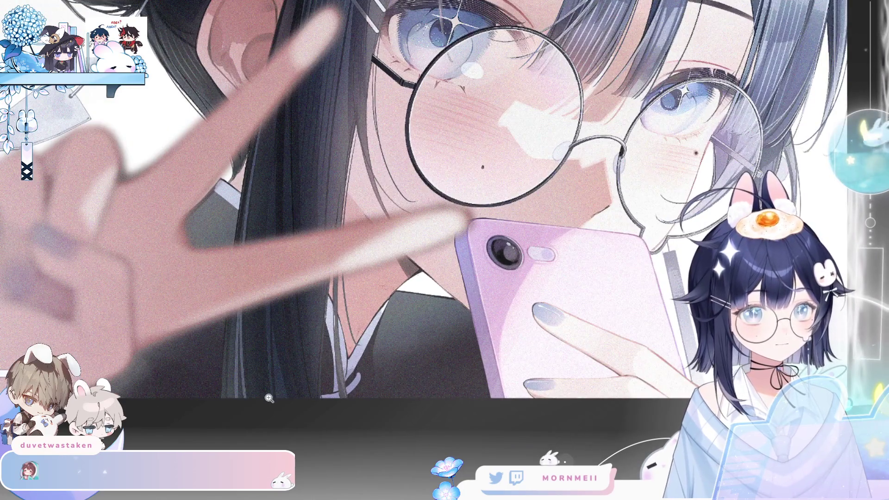
scroll(269, 398, down, 2)
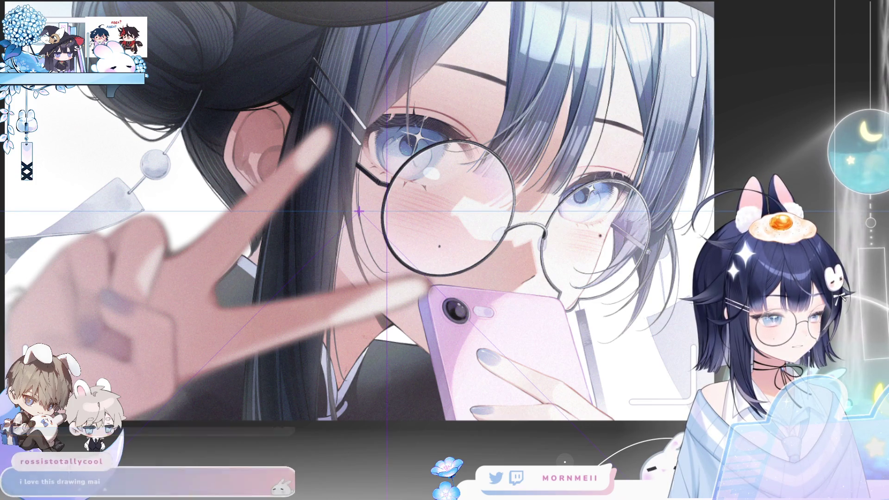
key(ctrl+plus)
key(ctrl+plus)
key(ctrl+plus)
key(ctrl+plus)
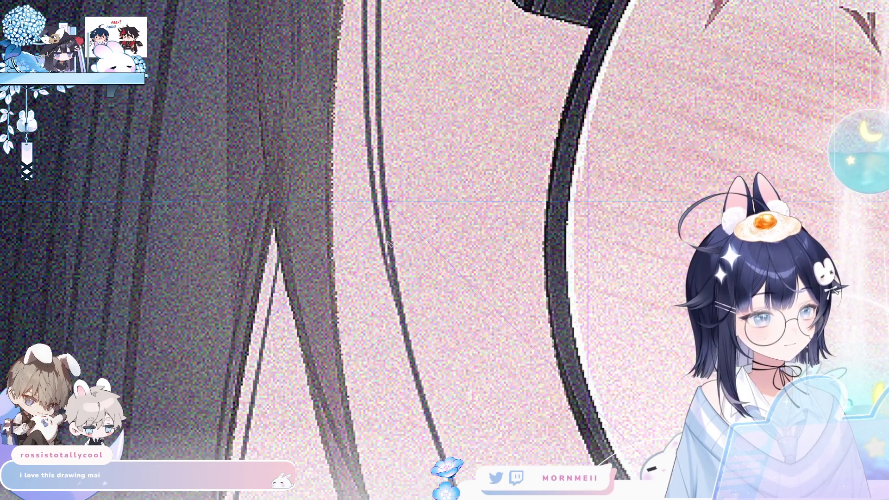
Step: Show the grid to align the crosshair beside the eye, then undo the overlong left arm
key(ctrl+apostrophe)
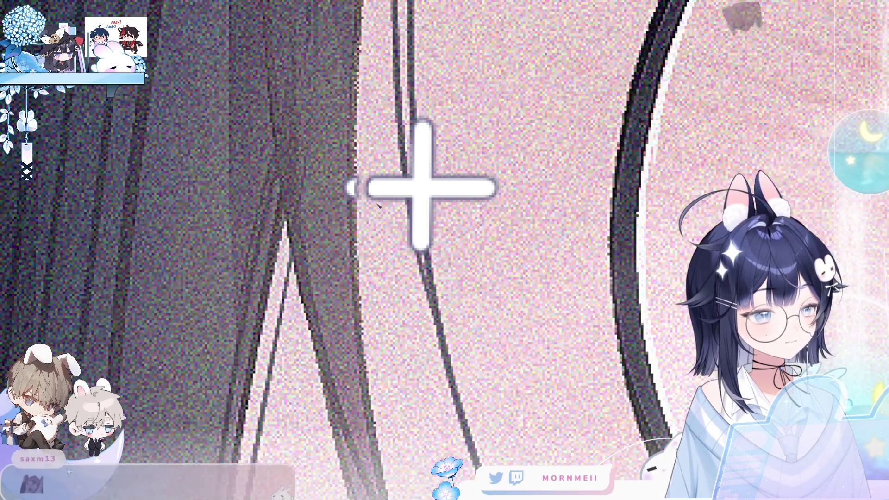
key(ctrl+z)
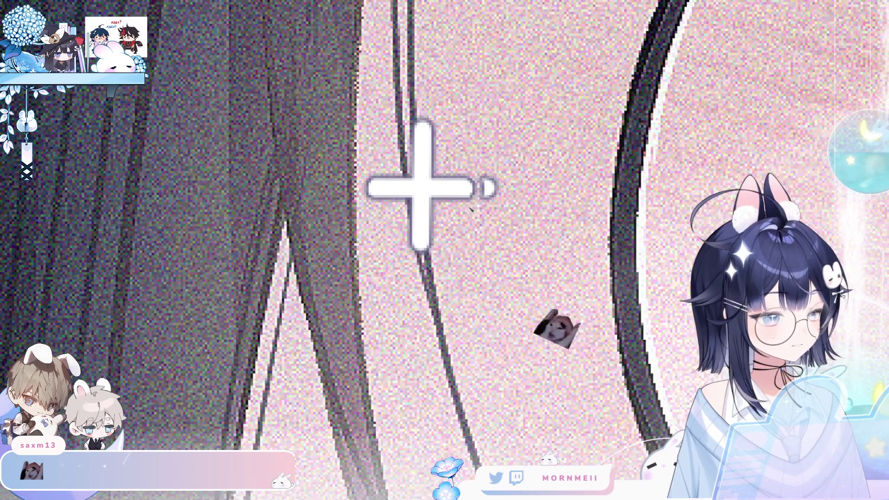
Step: Centre and zoom in on the crosshair to even out its arms, then fit the whole artwork
drag(538, 141, 475, 170)
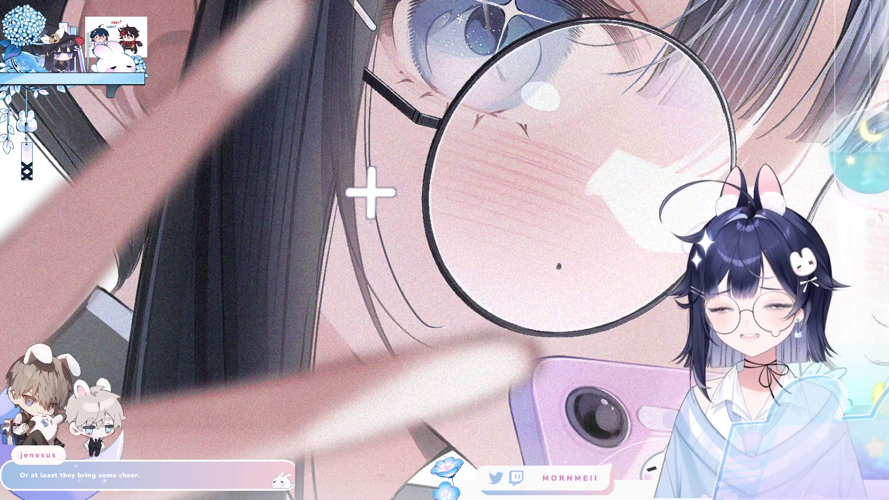
click(368, 210)
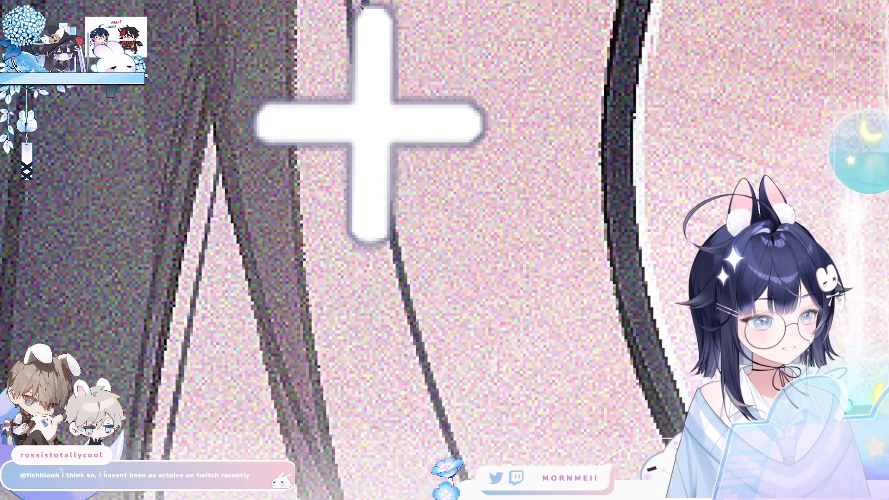
scroll(411, 171, up, 1)
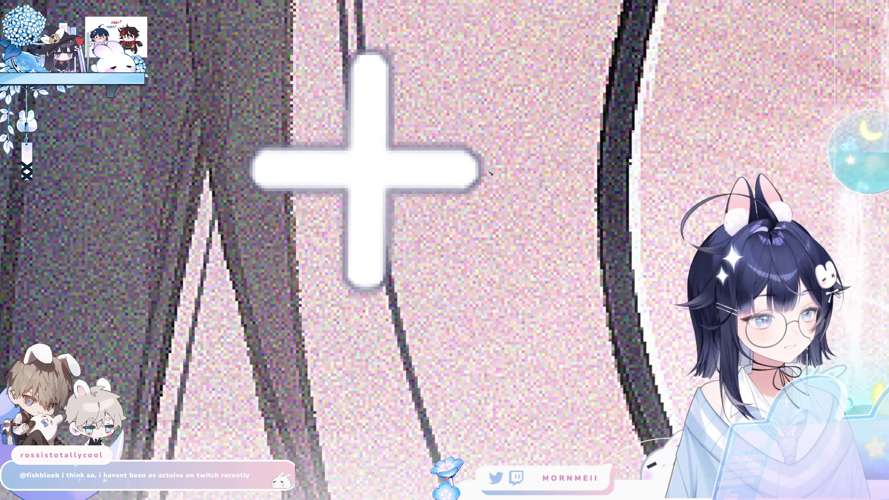
key(ctrl+0)
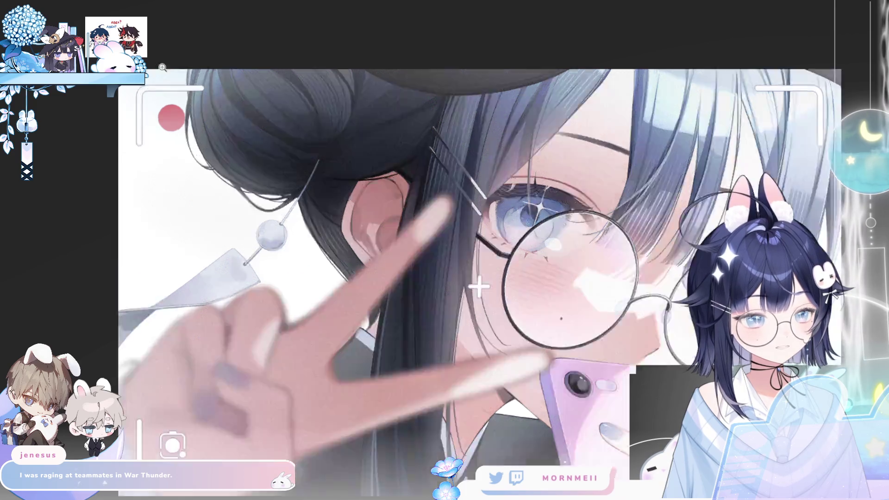
Step: Zoom in and out on the top-left corner, the eyes and the artwork to check the illustration
click(147, 93)
click(144, 134)
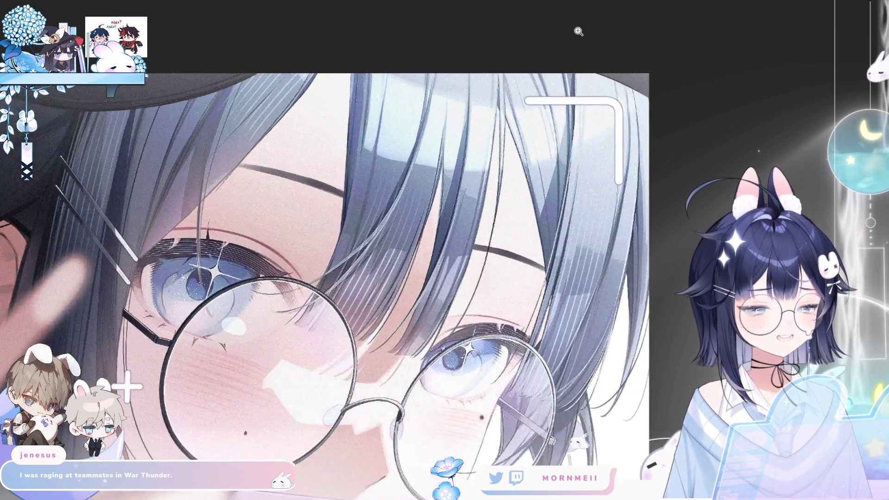
click(563, 45)
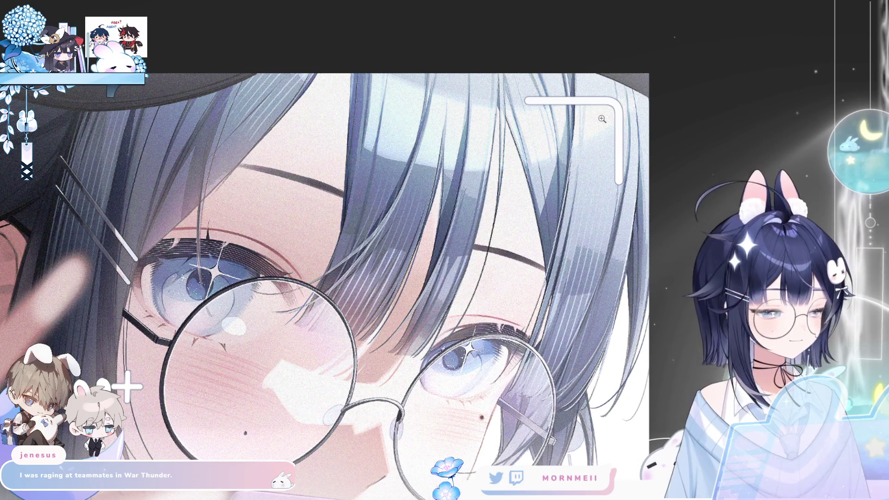
click(647, 82)
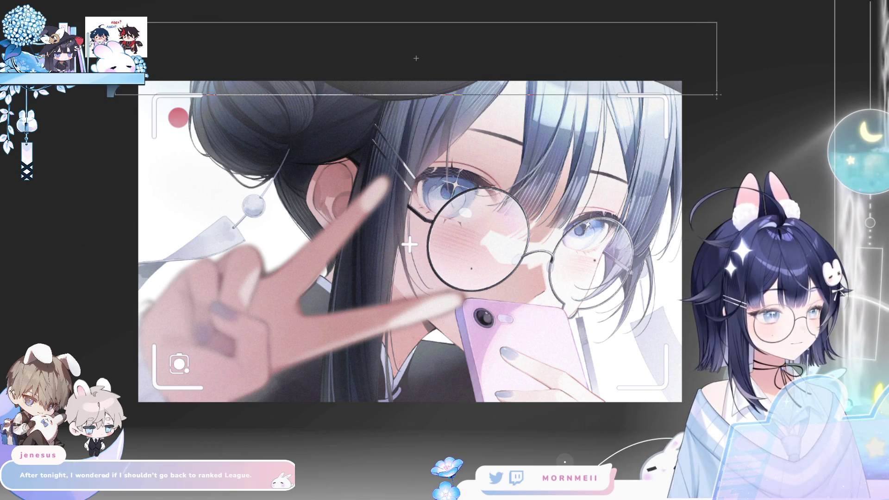
click(628, 194)
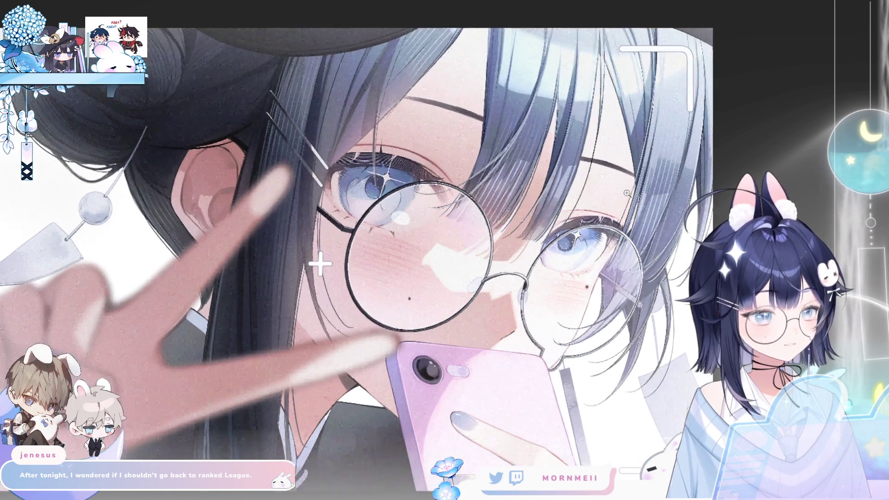
click(627, 194)
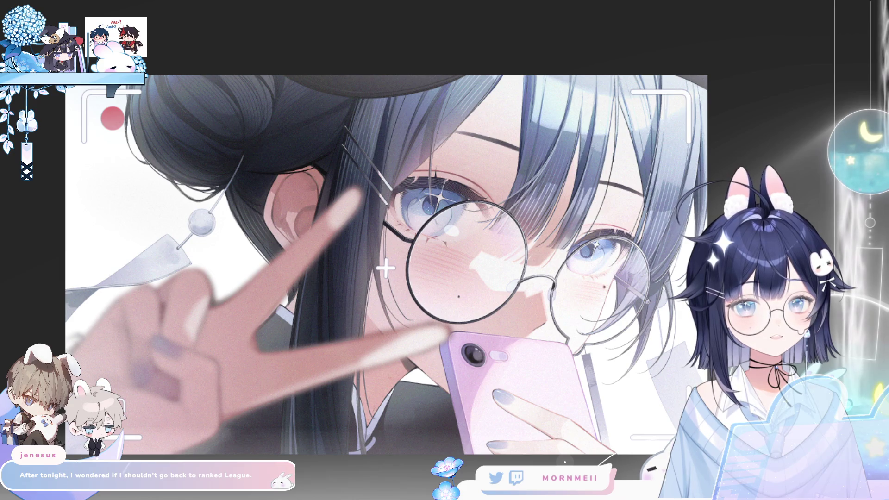
key(space)
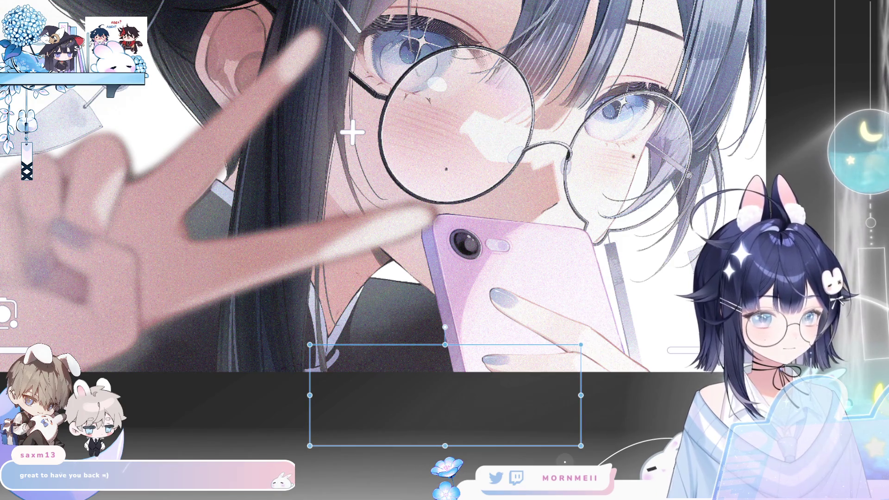
Step: Place the 00:06:45 text at the bottom centre and scale it down by a corner handle
click(545, 423)
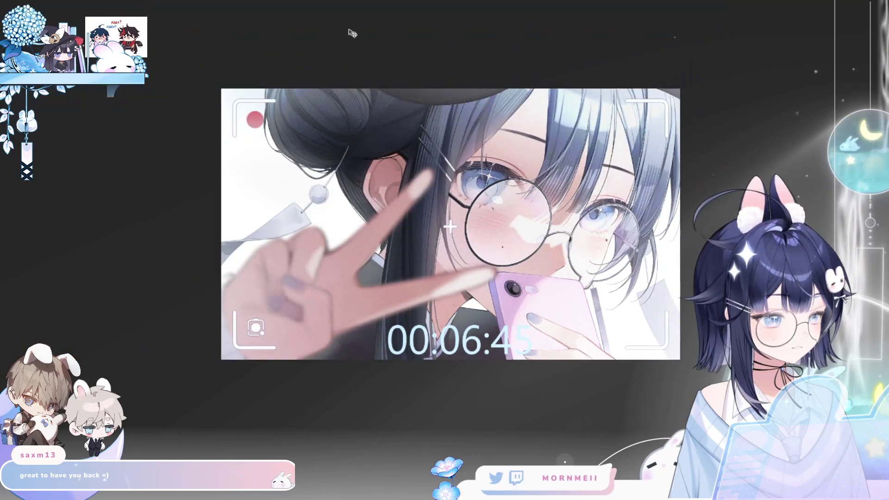
click(477, 352)
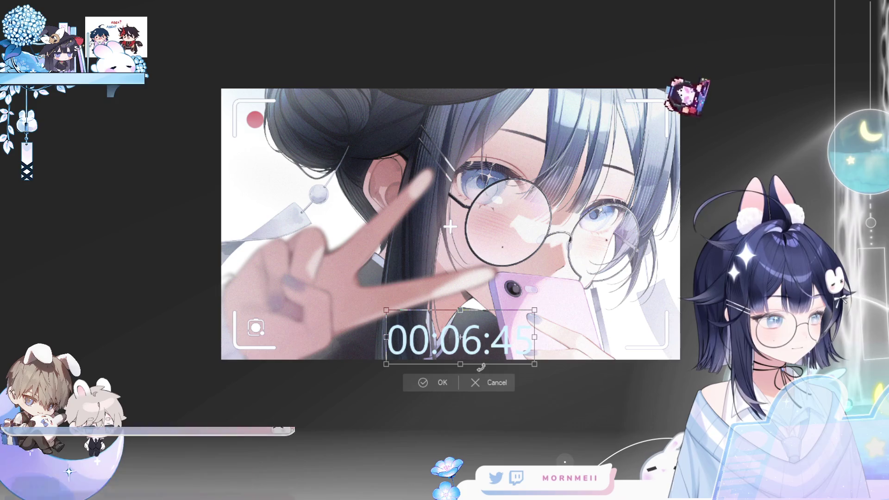
click(495, 383)
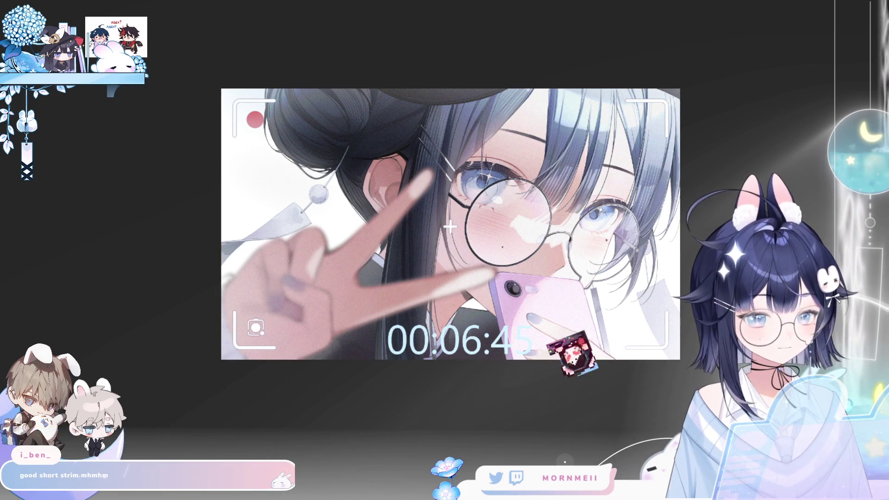
click(459, 337)
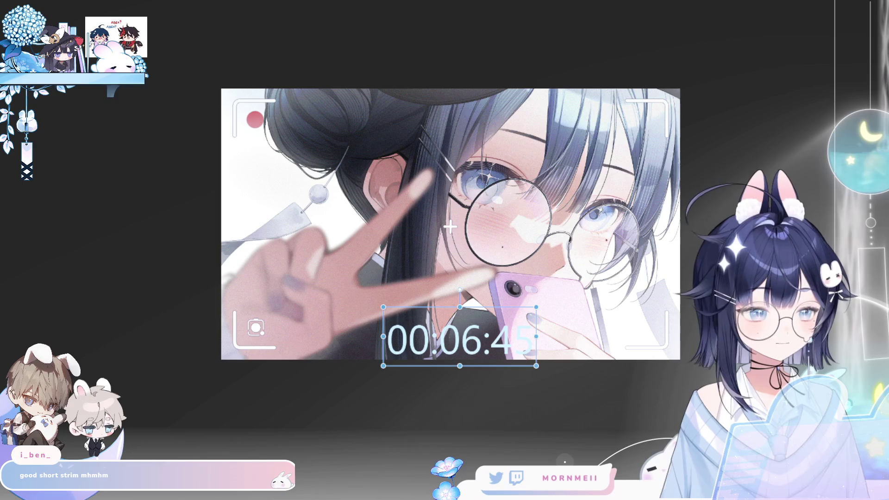
mouse_move(537, 307)
mouse_down()
mouse_move(418, 354)
mouse_move(464, 350)
mouse_move(453, 350)
mouse_up()
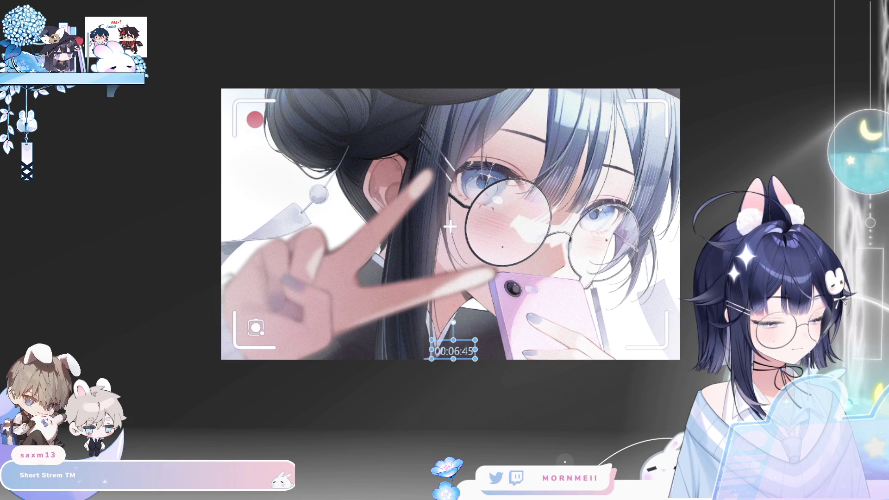
click(448, 402)
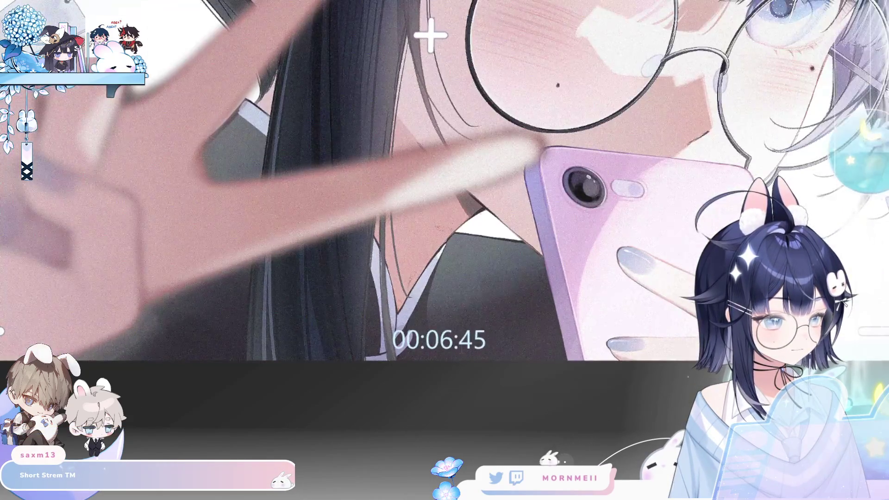
click(439, 339)
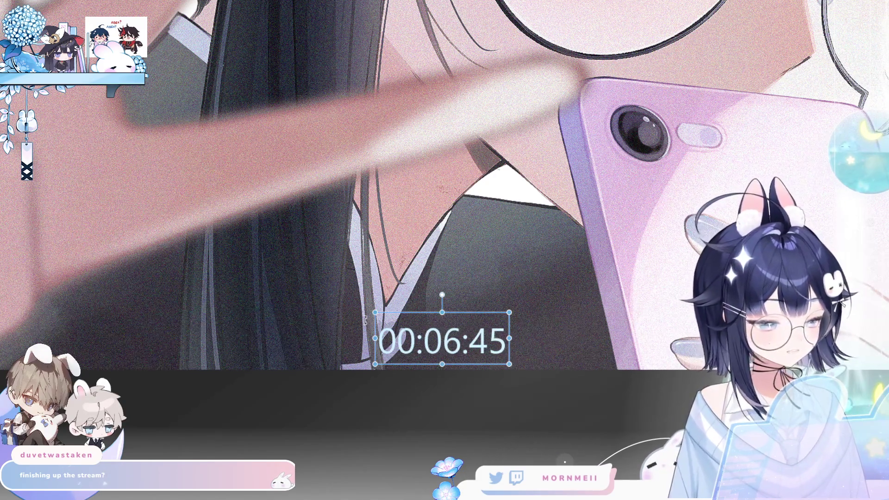
Step: Move the 00:06:45 timestamp along the bottom and switch its font to a bold monospace typeface
mouse_move(443, 338)
mouse_down()
mouse_move(506, 341)
mouse_move(415, 346)
mouse_up()
double_click(369, 348)
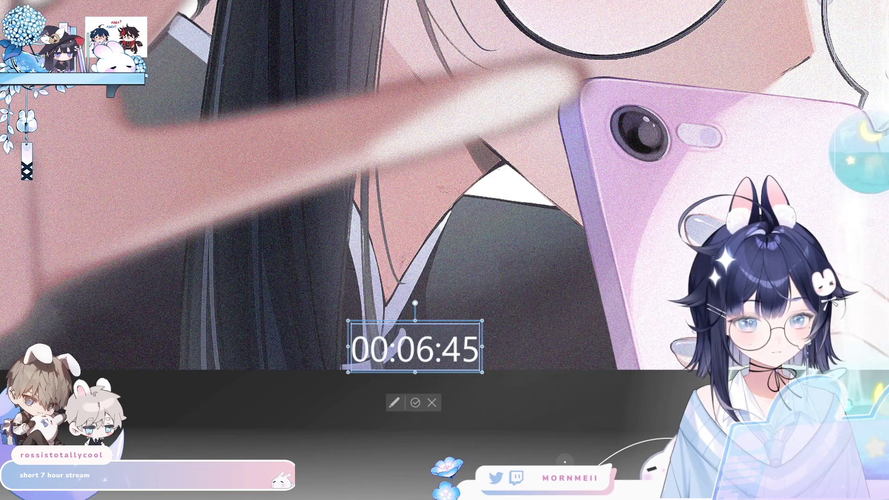
key(ctrl+b)
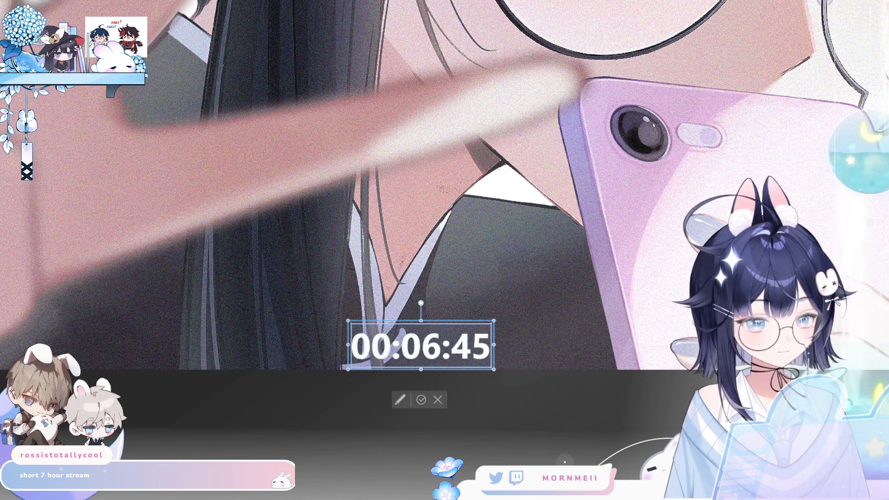
key(ctrl+i)
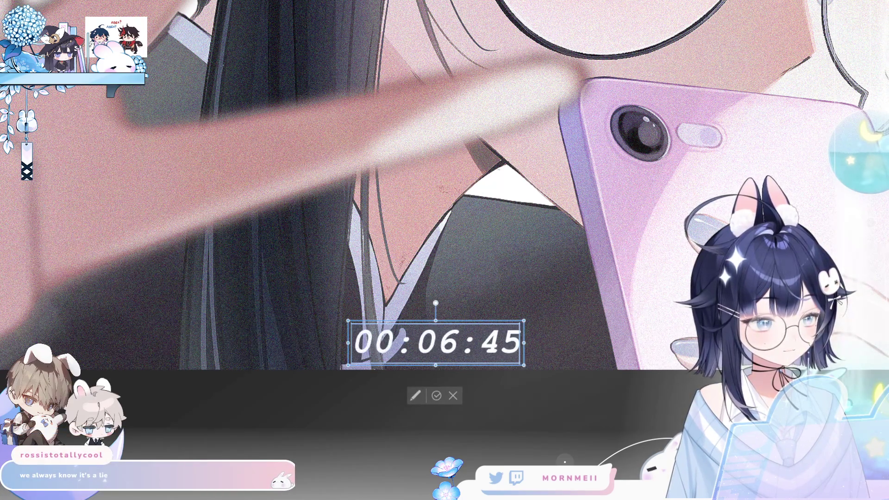
key(Down)
key(Down)
key(Down)
key(Down)
key(Down)
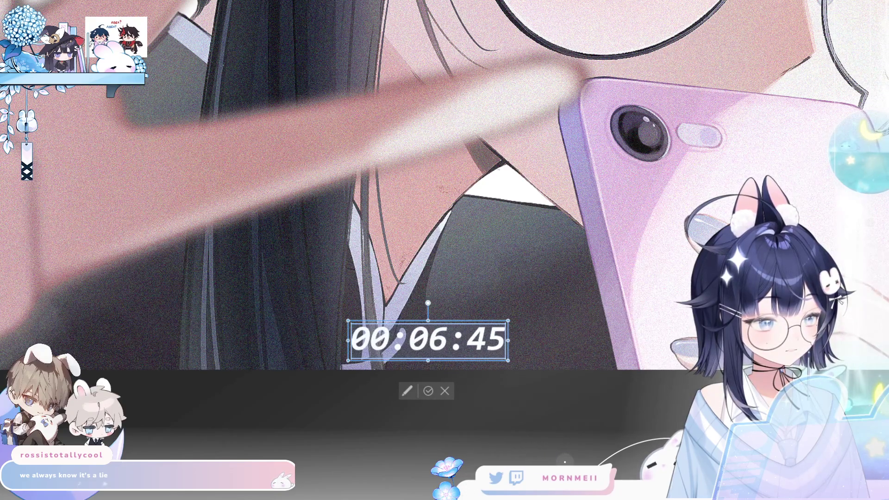
key(Down)
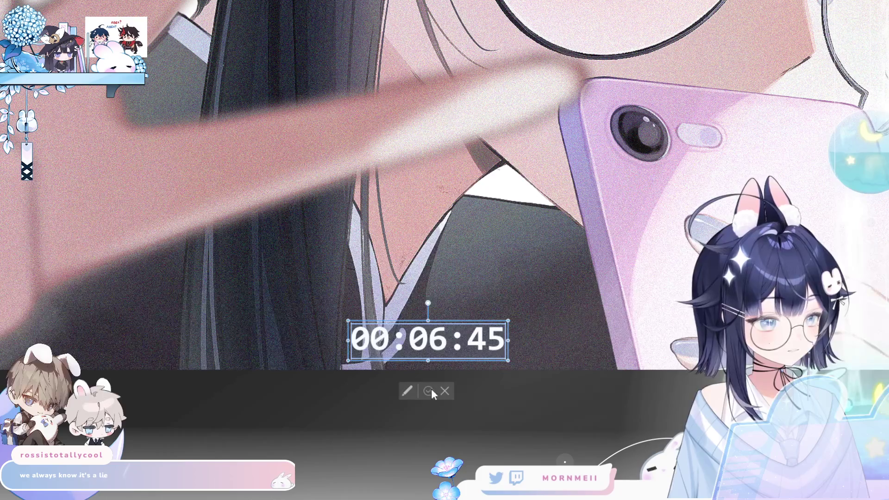
click(431, 391)
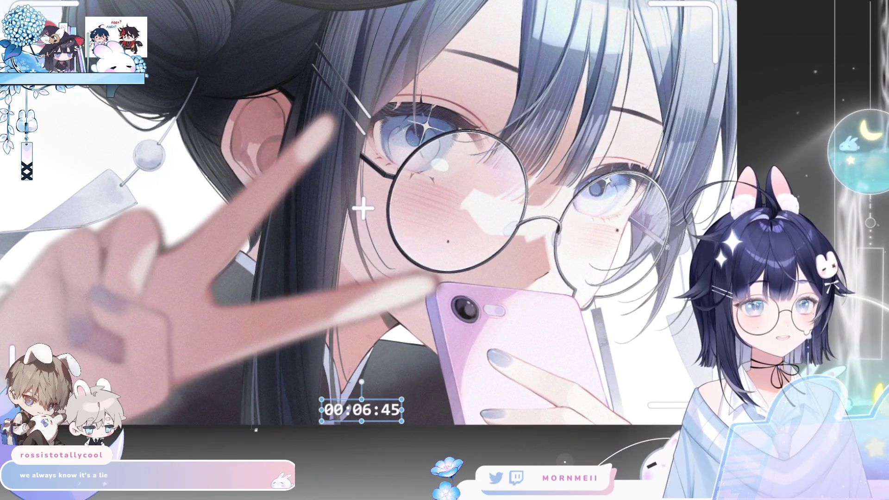
click(248, 211)
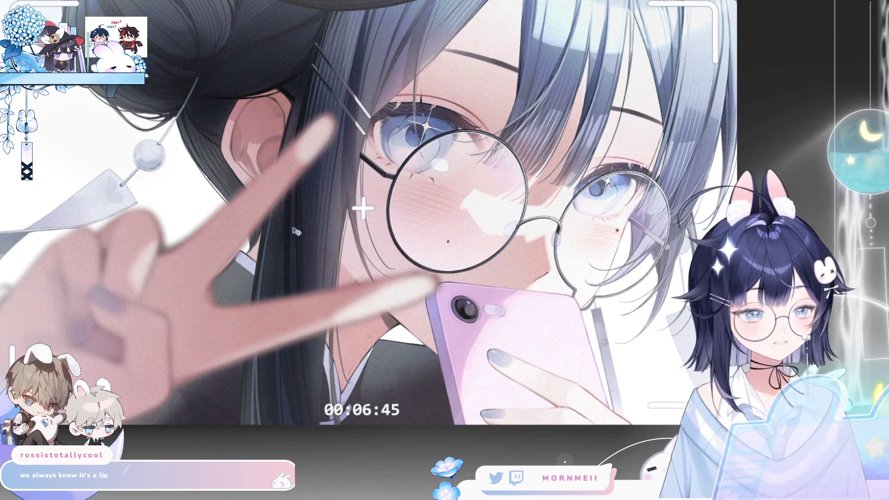
Step: Zoom in on the timestamp area and drag the 00:06:45 timestamp up and to the left
scroll(611, 315, down, 5)
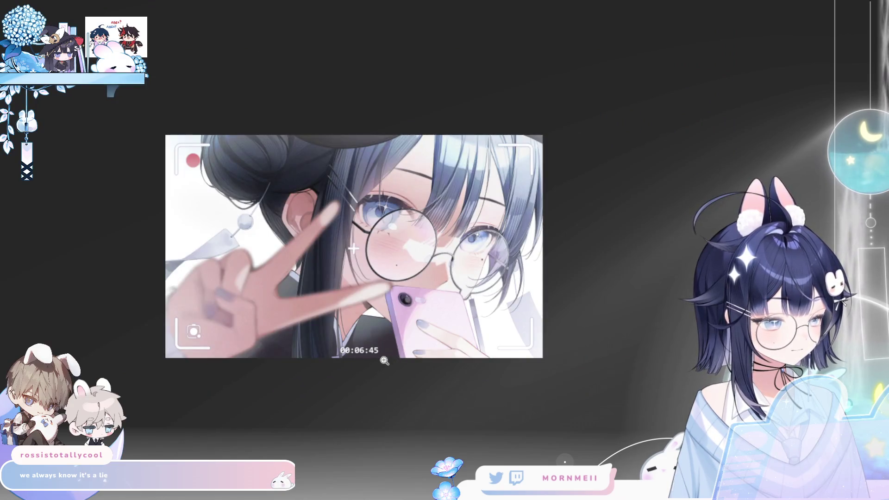
click(385, 361)
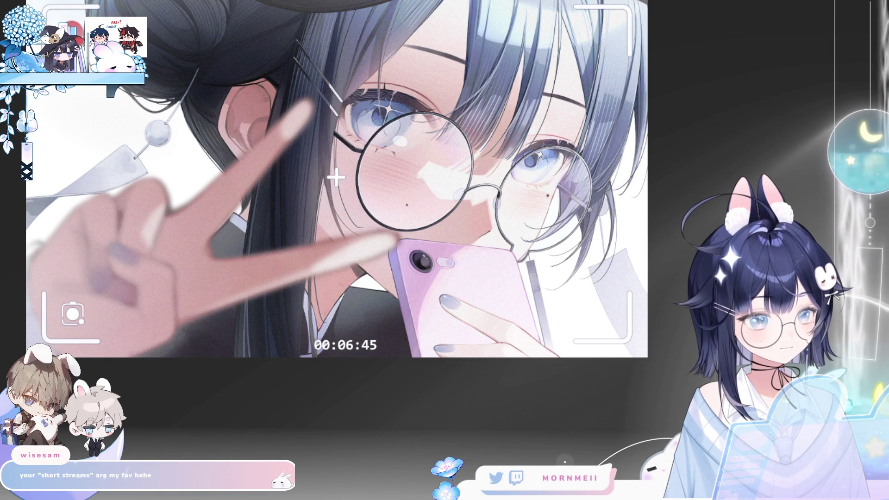
click(102, 181)
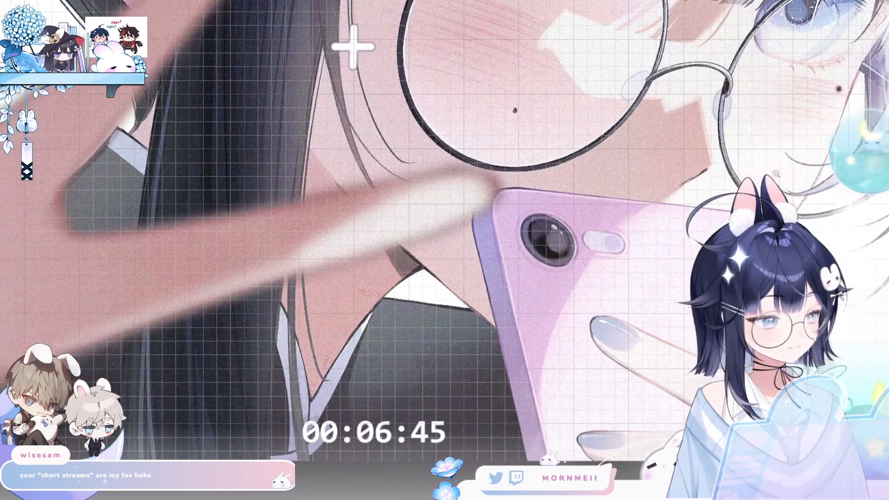
key(t)
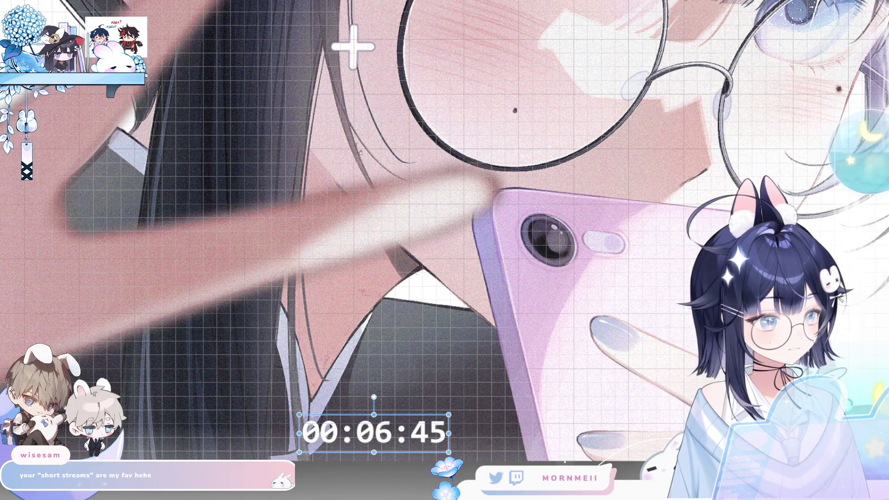
drag(396, 419, 377, 411)
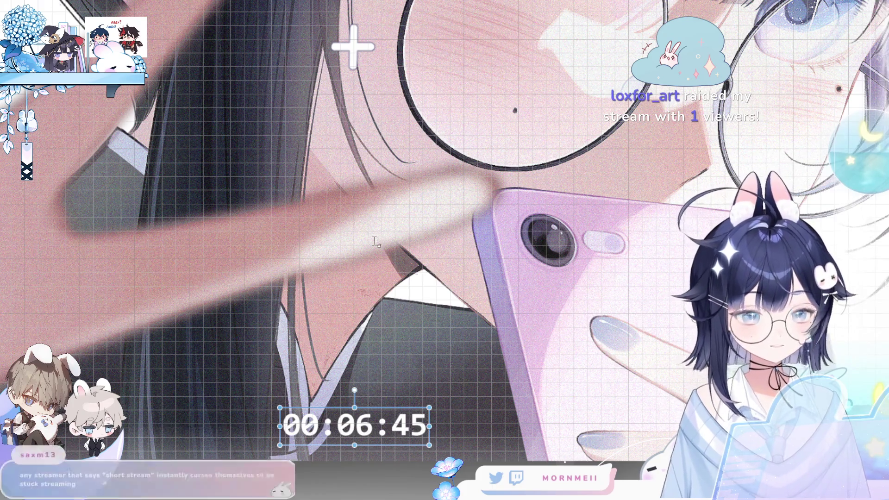
Step: Nudge the timestamp up slightly more, then deselect it to review its placement in the frame
key(ctrl+minus)
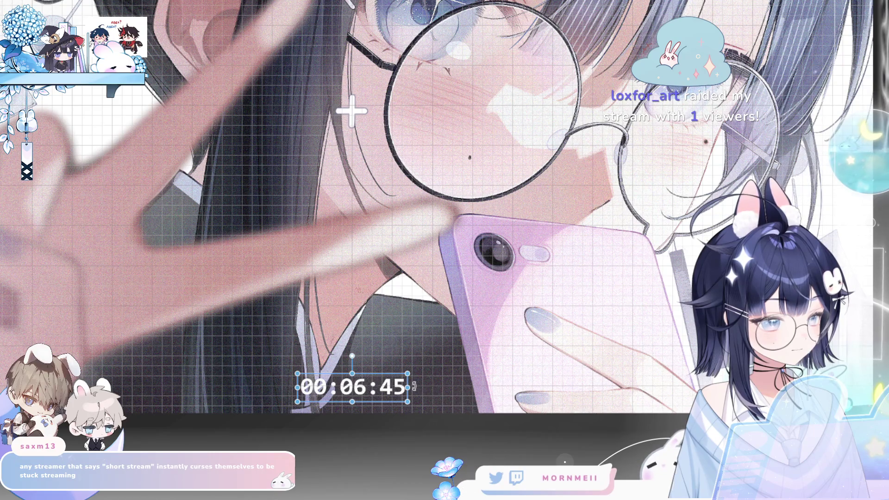
scroll(415, 387, up, 1)
scroll(414, 387, up, 2)
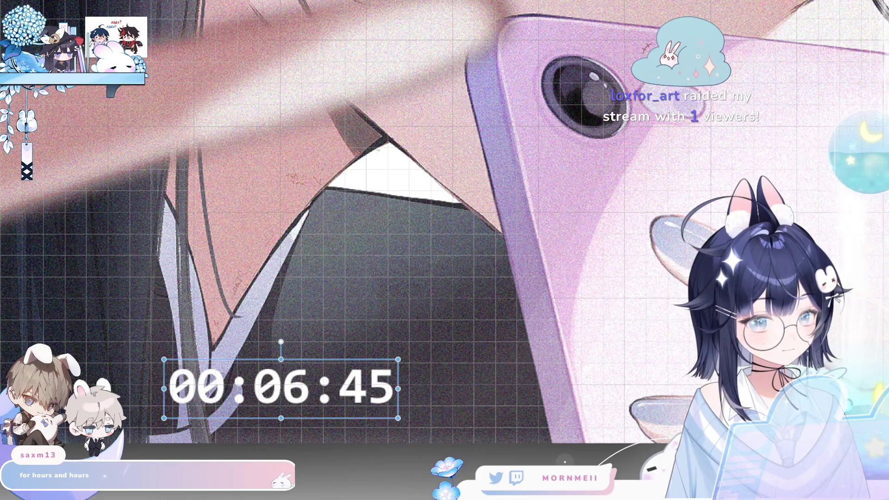
drag(276, 391, 275, 387)
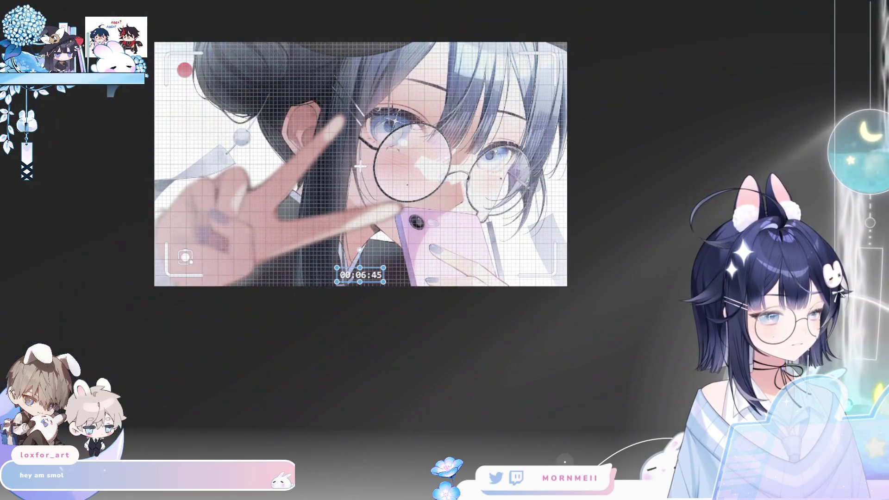
click(625, 168)
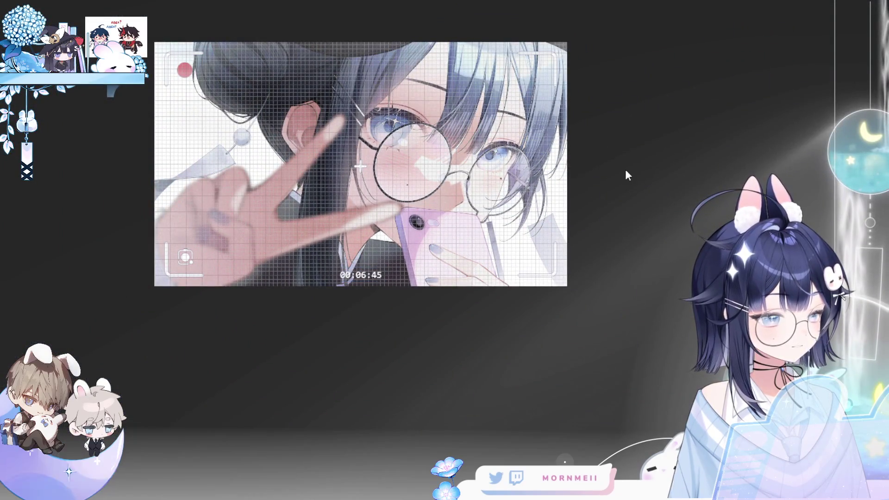